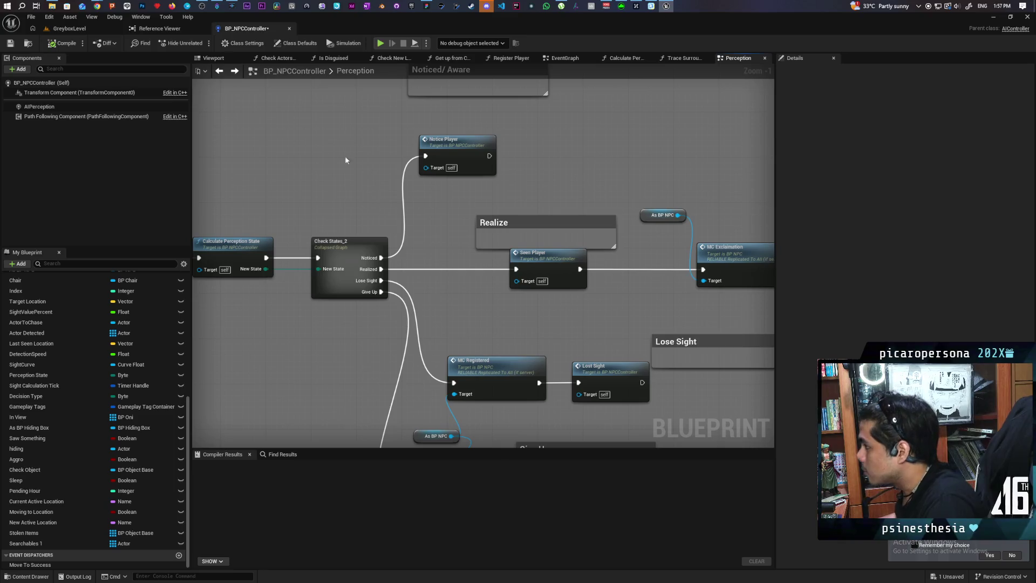
Review Calculate Perception State, Check States_2, the Seen Player node and the Give Up chain.
{"action": "mouse_move", "coordinate": [451, 253]}
{"action": "left_mouse_down"}
{"action": "mouse_move", "coordinate": [372, 221]}
{"action": "mouse_move", "coordinate": [370, 243]}
{"action": "left_mouse_up"}
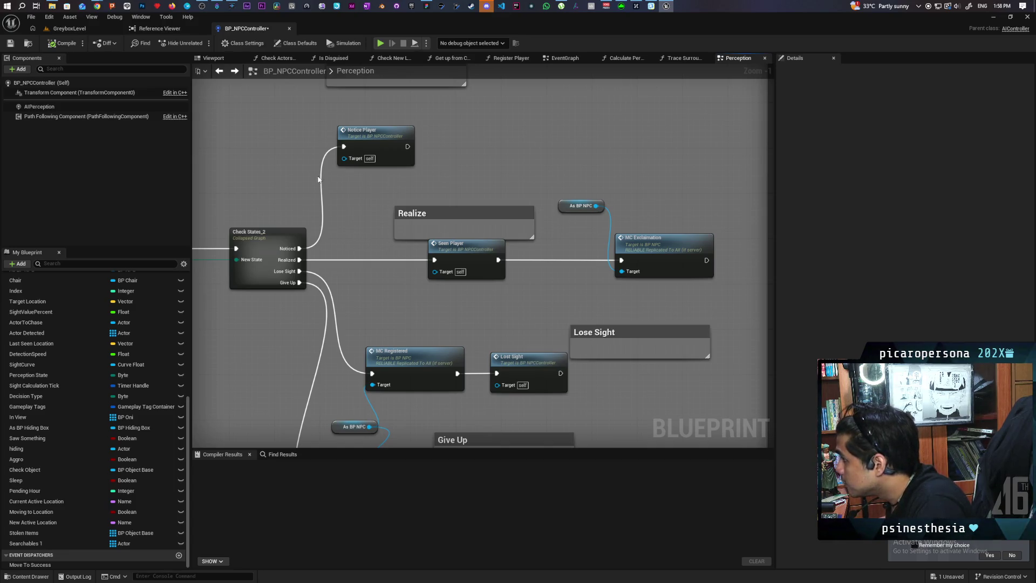
{"action": "left_click_drag", "start_coordinate": [319, 180], "coordinate": [385, 166]}
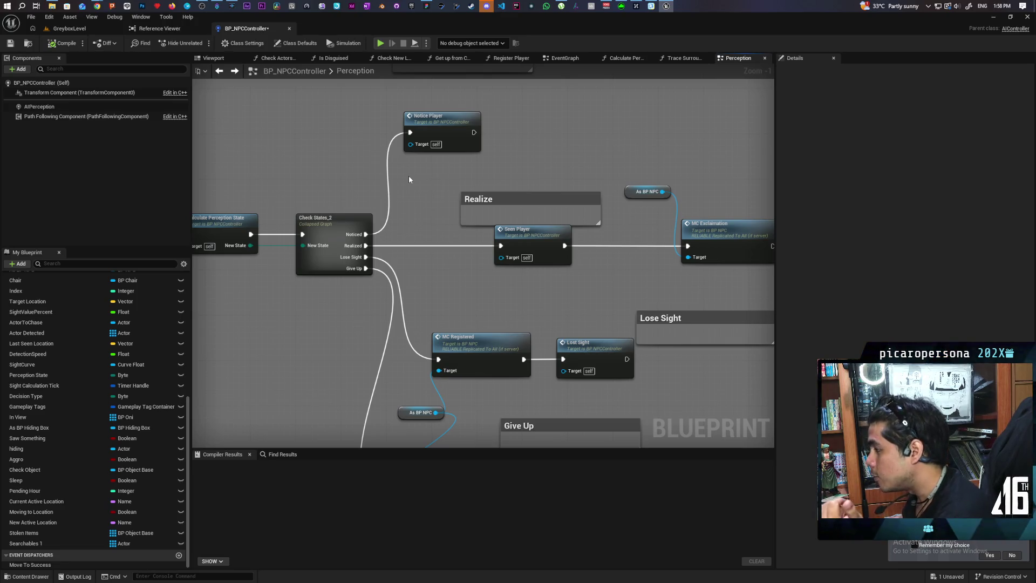
{"action": "scroll", "coordinate": [409, 180], "scroll_direction": "down", "scroll_amount": 1}
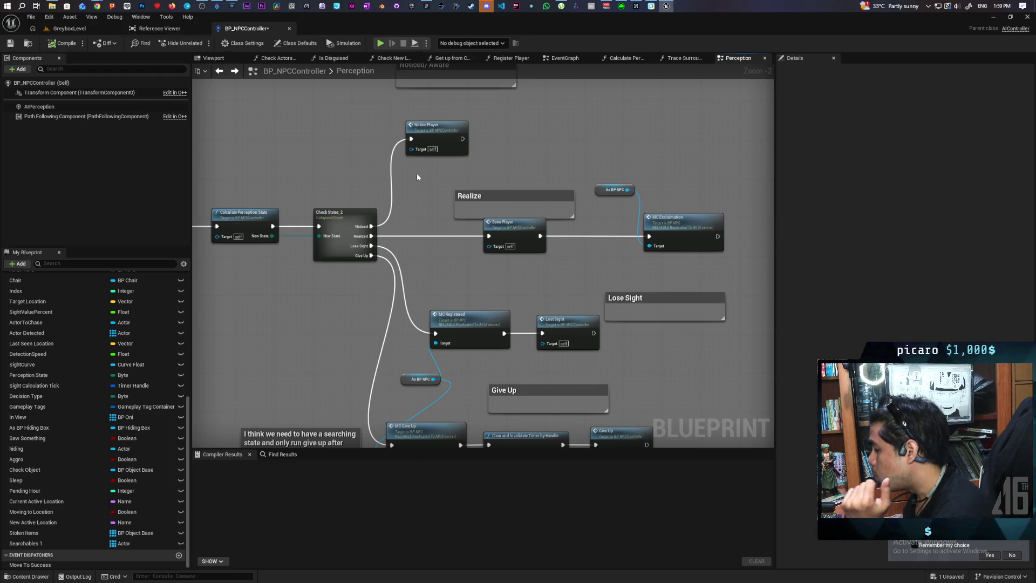
{"action": "scroll", "coordinate": [415, 238], "scroll_direction": "up", "scroll_amount": 4}
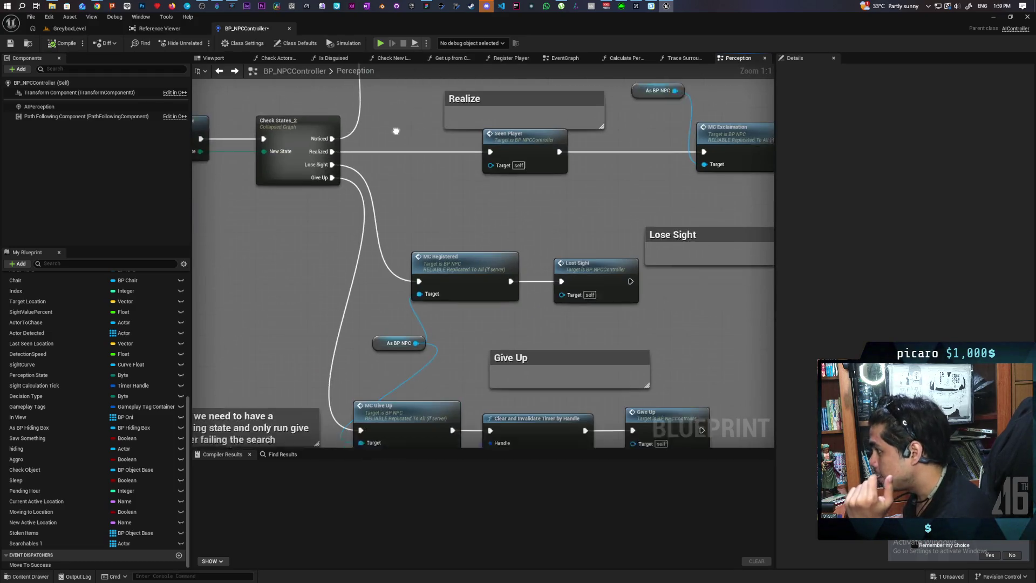
{"action": "left_click_drag", "start_coordinate": [380, 121], "coordinate": [388, 189]}
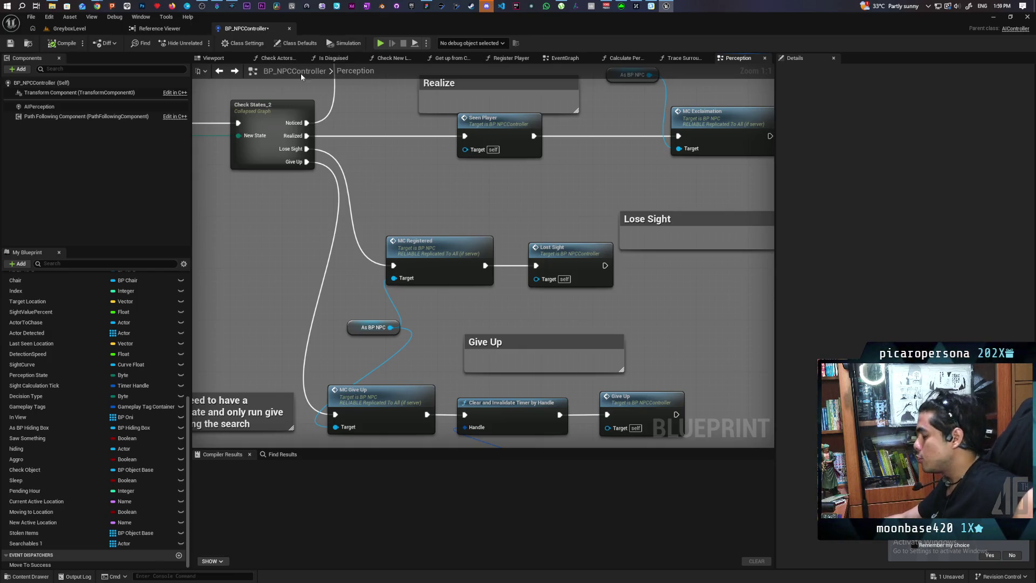
{"action": "left_click_drag", "start_coordinate": [520, 301], "coordinate": [442, 216]}
{"action": "left_click", "coordinate": [498, 182]}
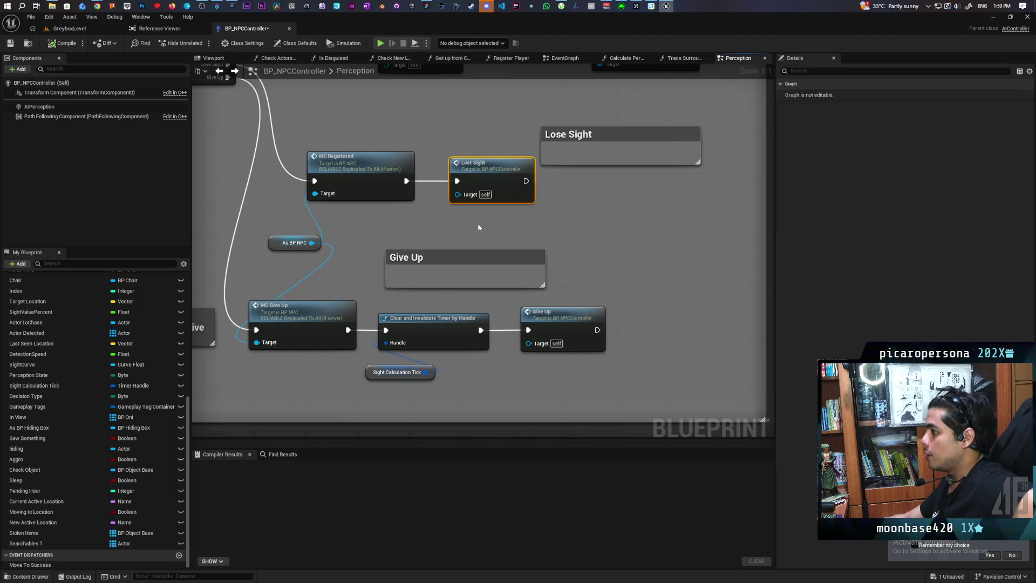
{"action": "left_click_drag", "start_coordinate": [498, 181], "coordinate": [433, 209]}
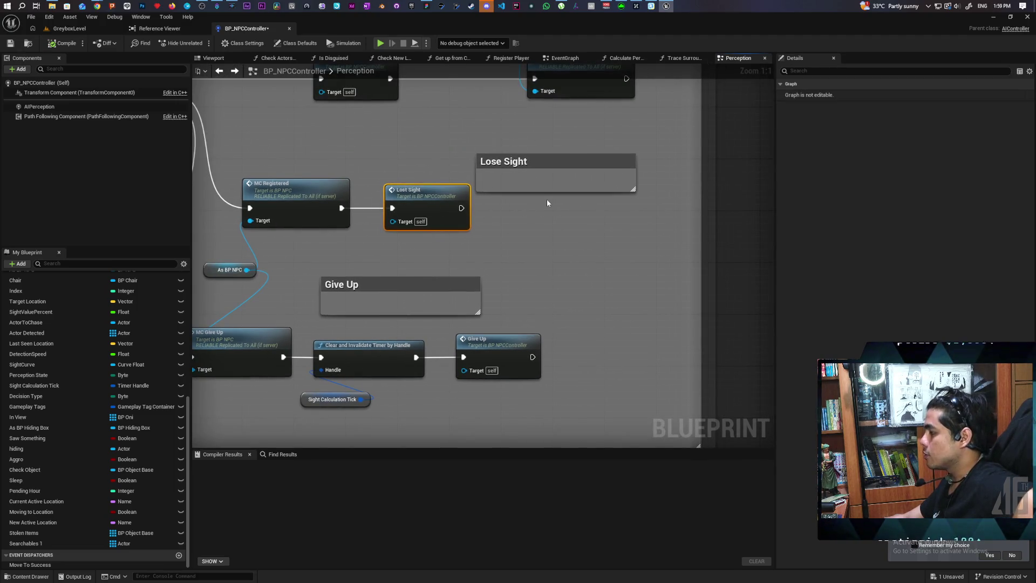
{"action": "left_click_drag", "start_coordinate": [540, 219], "coordinate": [570, 233]}
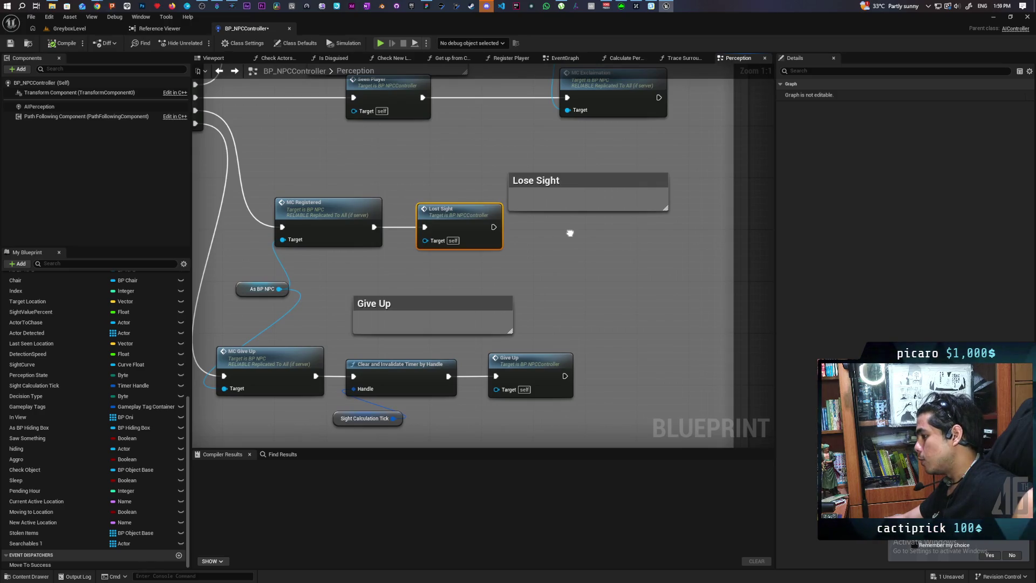
{"action": "mouse_move", "coordinate": [439, 169]}
{"action": "left_mouse_down"}
{"action": "mouse_move", "coordinate": [520, 222]}
{"action": "mouse_move", "coordinate": [448, 197]}
{"action": "mouse_move", "coordinate": [462, 192]}
{"action": "mouse_move", "coordinate": [513, 108]}
{"action": "mouse_move", "coordinate": [458, 205]}
{"action": "mouse_move", "coordinate": [544, 118]}
{"action": "mouse_move", "coordinate": [558, 176]}
{"action": "mouse_move", "coordinate": [526, 157]}
{"action": "left_mouse_up"}
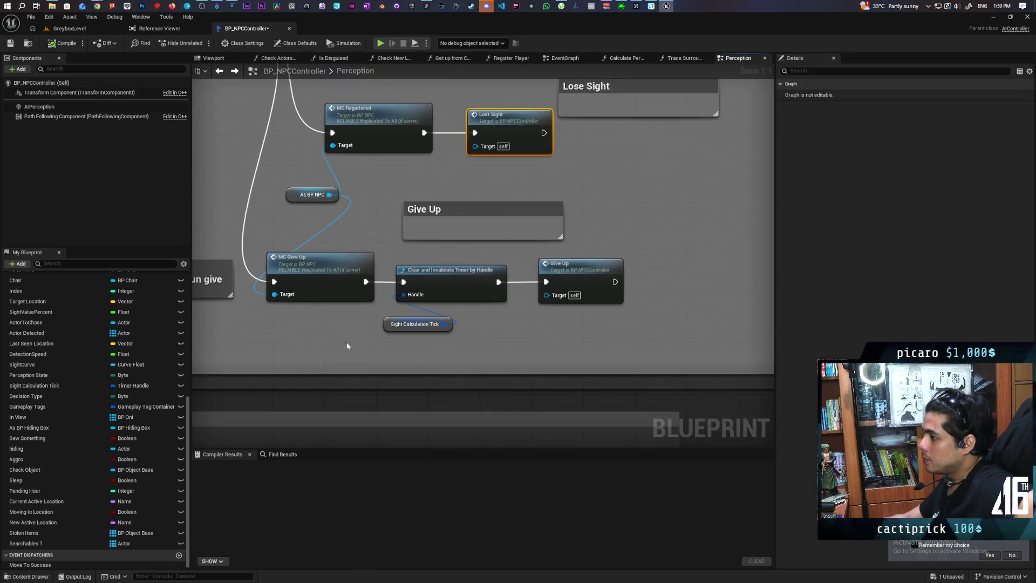
{"action": "left_click_drag", "start_coordinate": [347, 346], "coordinate": [320, 144]}
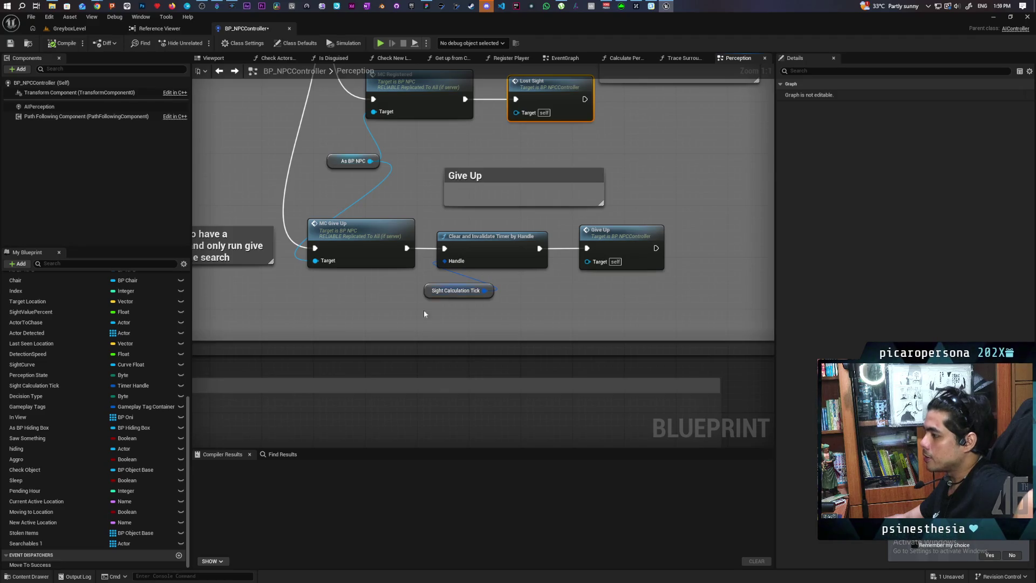
{"action": "left_click_drag", "start_coordinate": [662, 133], "coordinate": [598, 244]}
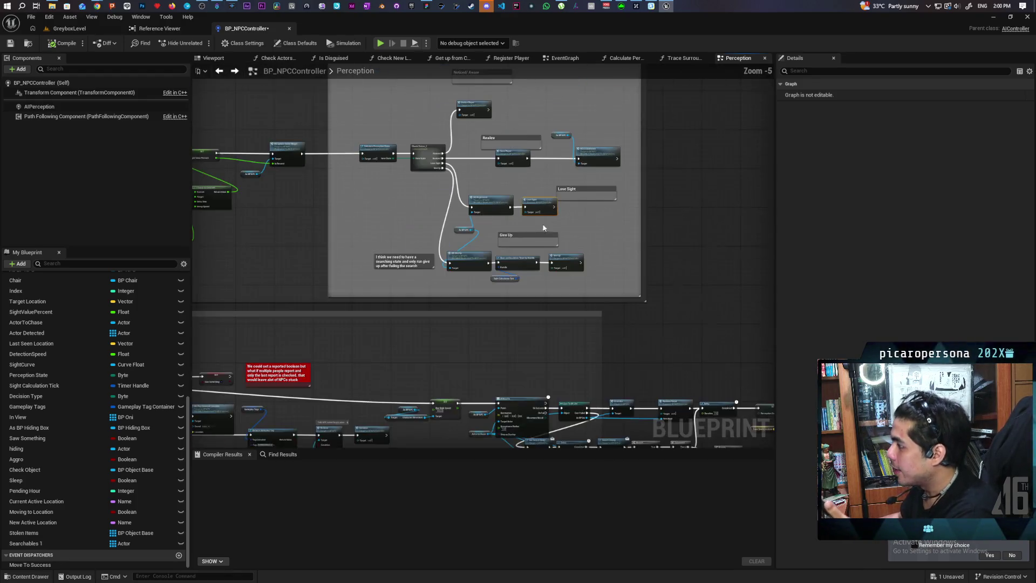
Frame the Lose Sight and Give Up node chains, then deselect the Lost Sight node.
{"action": "scroll", "coordinate": [497, 264], "scroll_direction": "down", "scroll_amount": 5}
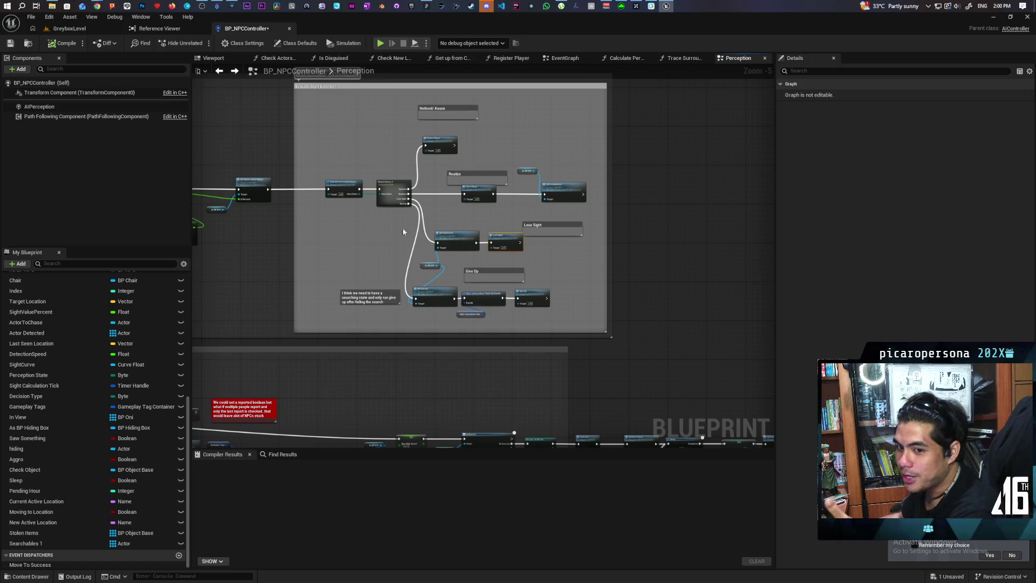
{"action": "scroll", "coordinate": [567, 239], "scroll_direction": "up", "scroll_amount": 4}
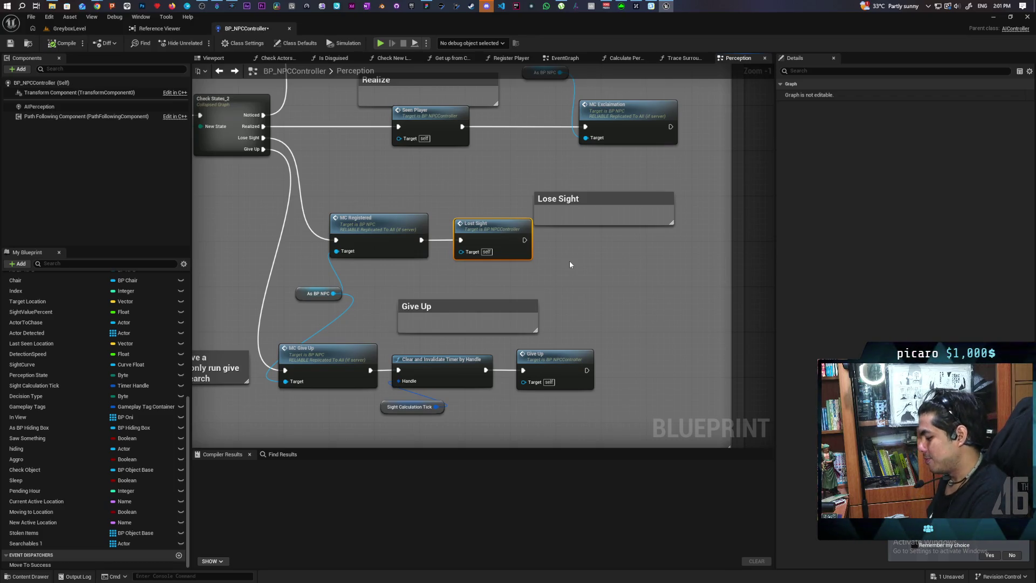
{"action": "scroll", "coordinate": [569, 261], "scroll_direction": "down", "scroll_amount": 3}
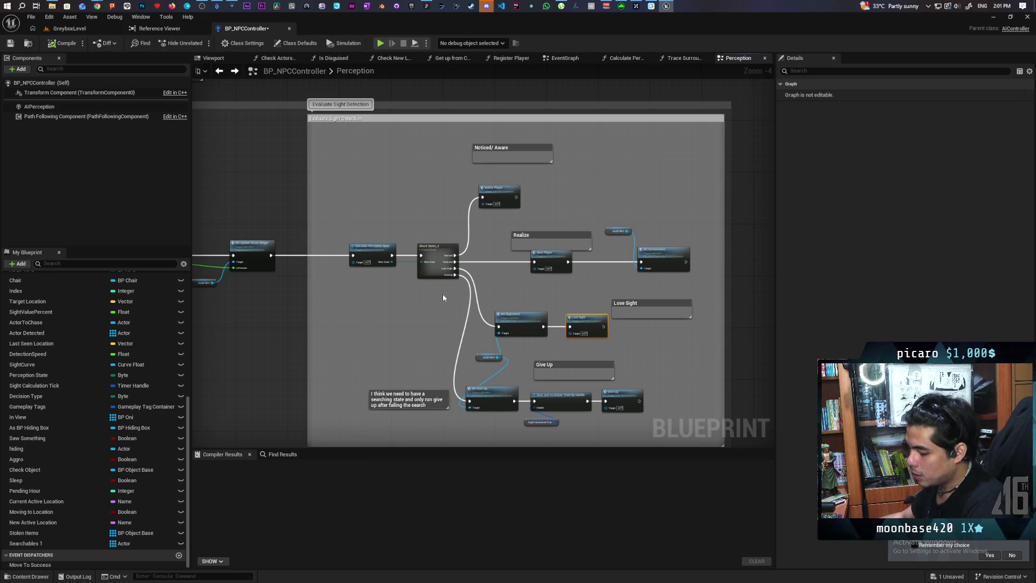
{"action": "scroll", "coordinate": [526, 365], "scroll_direction": "up", "scroll_amount": 3}
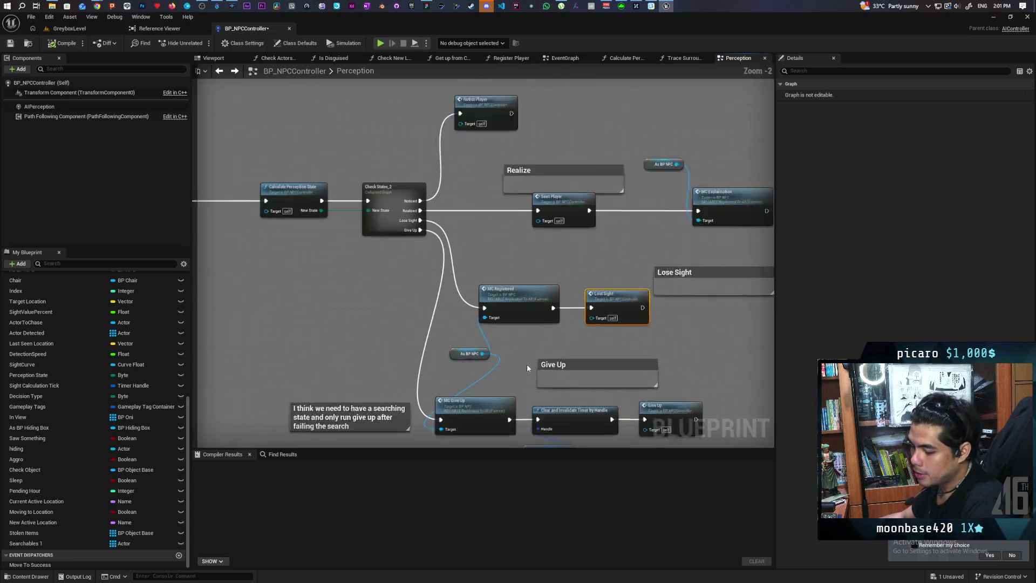
{"action": "scroll", "coordinate": [527, 364], "scroll_direction": "down", "scroll_amount": 2}
{"action": "scroll", "coordinate": [462, 188], "scroll_direction": "up", "scroll_amount": 3}
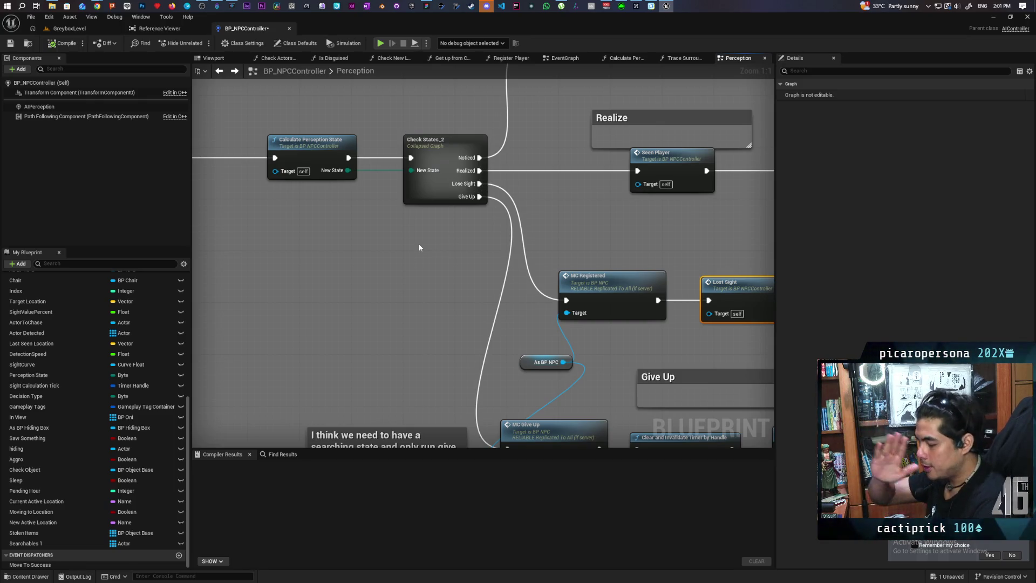
{"action": "mouse_move", "coordinate": [599, 276]}
{"action": "left_mouse_down"}
{"action": "mouse_move", "coordinate": [524, 204]}
{"action": "mouse_move", "coordinate": [488, 187]}
{"action": "mouse_move", "coordinate": [452, 201]}
{"action": "left_mouse_up"}
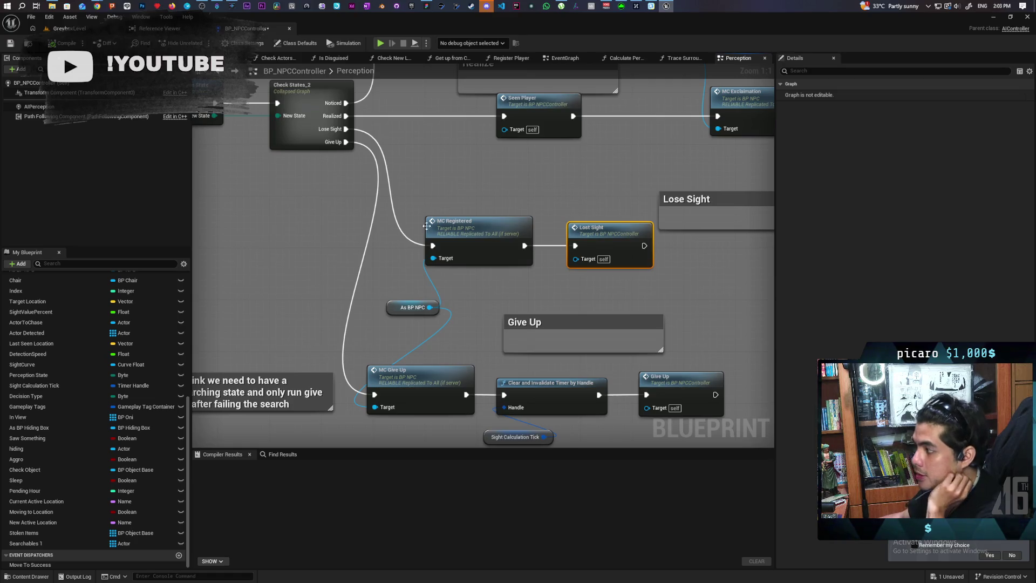
{"action": "mouse_move", "coordinate": [463, 197]}
{"action": "left_mouse_down"}
{"action": "mouse_move", "coordinate": [497, 227]}
{"action": "mouse_move", "coordinate": [445, 193]}
{"action": "left_mouse_up"}
{"action": "left_click", "coordinate": [432, 192]}
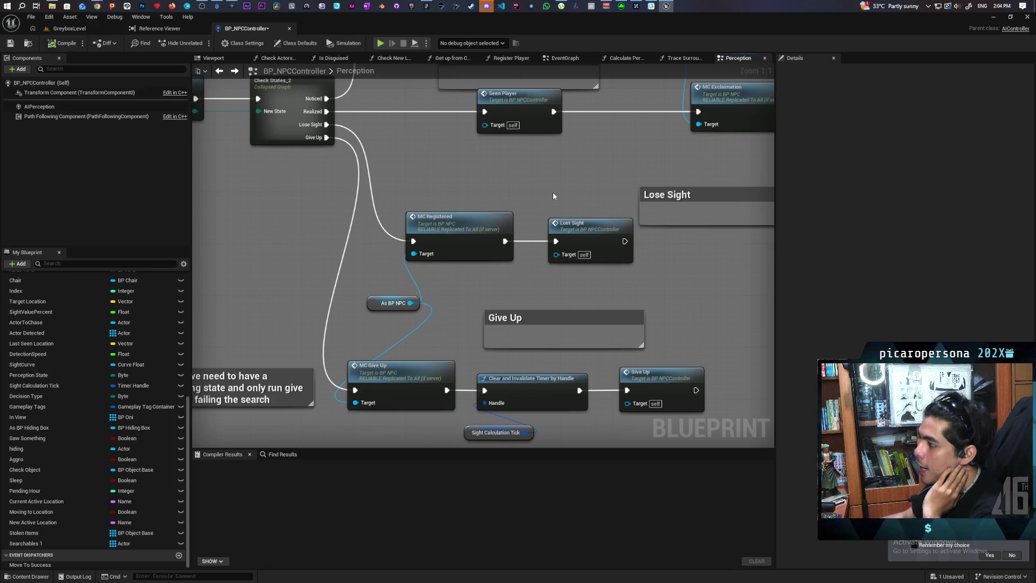
Inspect the Check States_2 outputs and the SightValuePercent SET node among the detection-speed nodes.
{"action": "left_click_drag", "start_coordinate": [496, 229], "coordinate": [567, 237]}
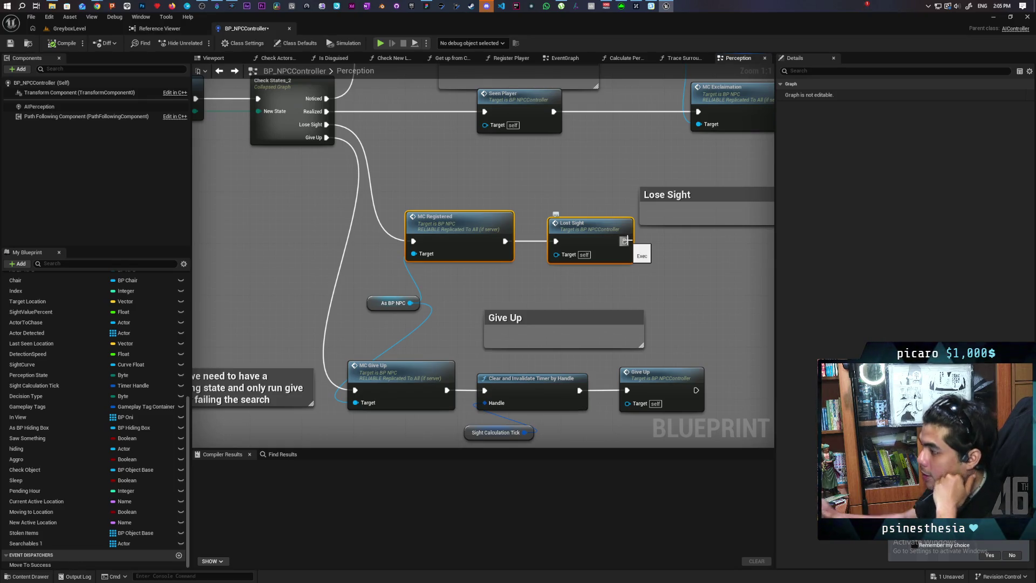
{"action": "mouse_move", "coordinate": [449, 116]}
{"action": "left_mouse_down"}
{"action": "mouse_move", "coordinate": [499, 233]}
{"action": "mouse_move", "coordinate": [504, 147]}
{"action": "left_mouse_up"}
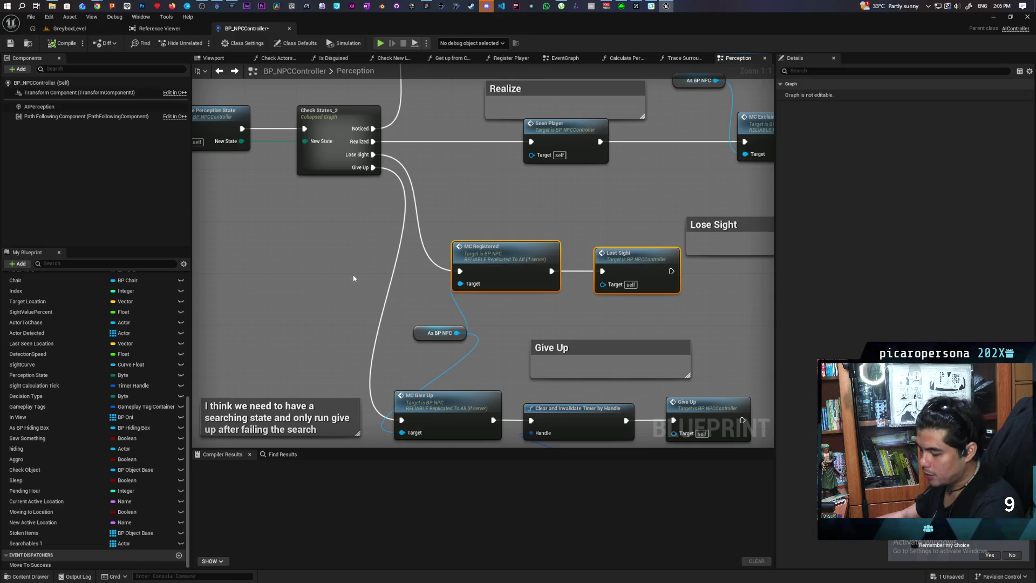
{"action": "mouse_move", "coordinate": [352, 282]}
{"action": "left_mouse_down"}
{"action": "mouse_move", "coordinate": [418, 229]}
{"action": "mouse_move", "coordinate": [370, 220]}
{"action": "mouse_move", "coordinate": [354, 178]}
{"action": "mouse_move", "coordinate": [346, 270]}
{"action": "mouse_move", "coordinate": [347, 193]}
{"action": "left_mouse_up"}
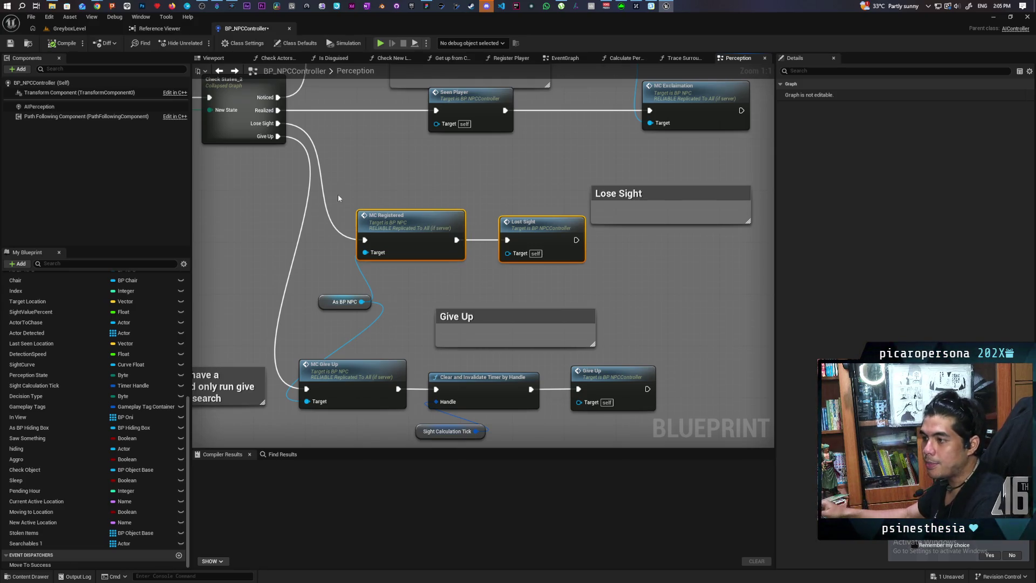
{"action": "left_click_drag", "start_coordinate": [342, 190], "coordinate": [539, 264]}
{"action": "left_click", "coordinate": [426, 156]}
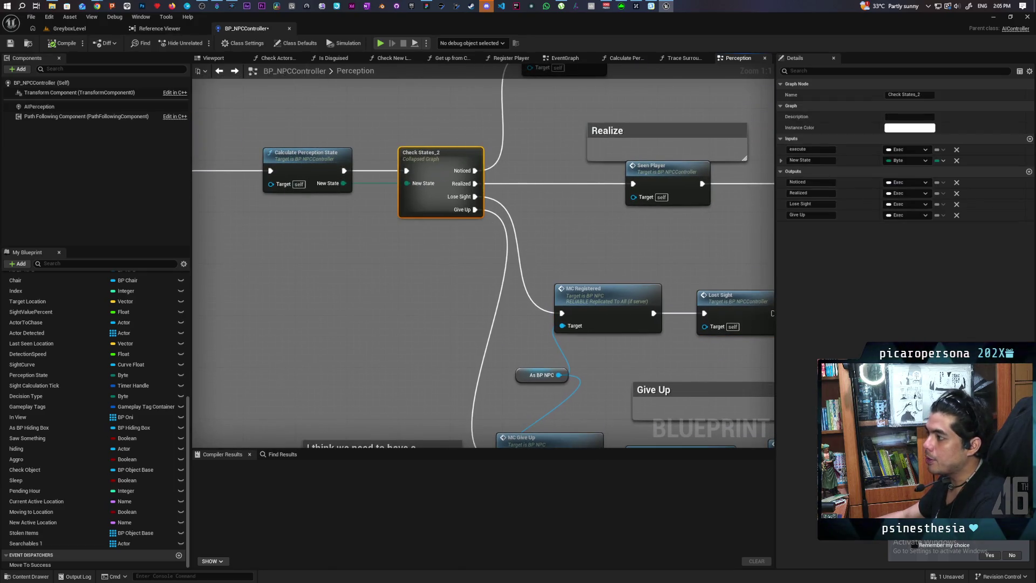
{"action": "left_click_drag", "start_coordinate": [420, 221], "coordinate": [346, 162]}
{"action": "left_click_drag", "start_coordinate": [481, 252], "coordinate": [337, 236]}
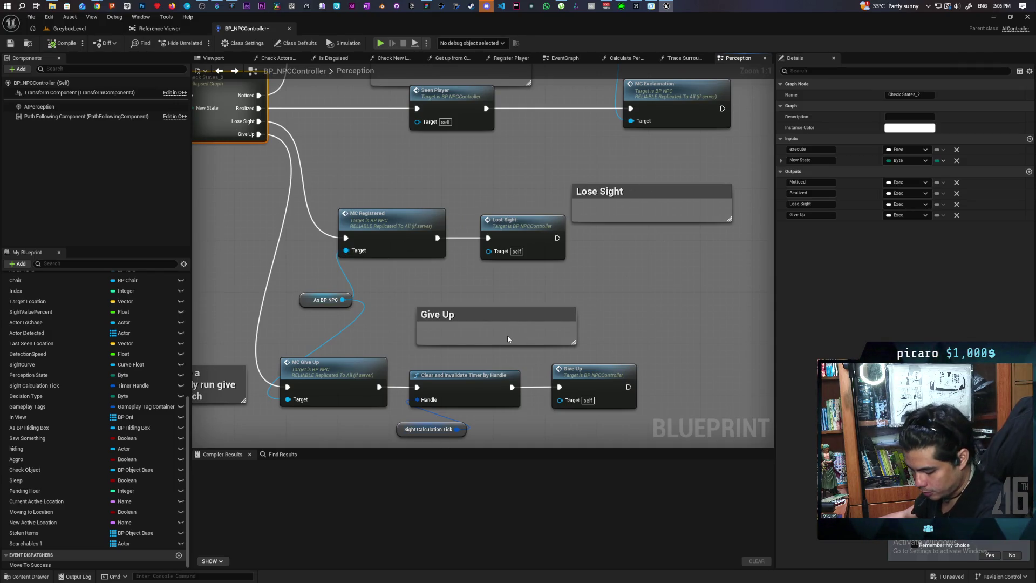
{"action": "mouse_move", "coordinate": [508, 339]}
{"action": "left_mouse_down"}
{"action": "mouse_move", "coordinate": [484, 306]}
{"action": "mouse_move", "coordinate": [347, 275]}
{"action": "mouse_move", "coordinate": [404, 285]}
{"action": "mouse_move", "coordinate": [336, 197]}
{"action": "mouse_move", "coordinate": [354, 231]}
{"action": "mouse_move", "coordinate": [592, 245]}
{"action": "mouse_move", "coordinate": [281, 237]}
{"action": "mouse_move", "coordinate": [523, 235]}
{"action": "left_mouse_up"}
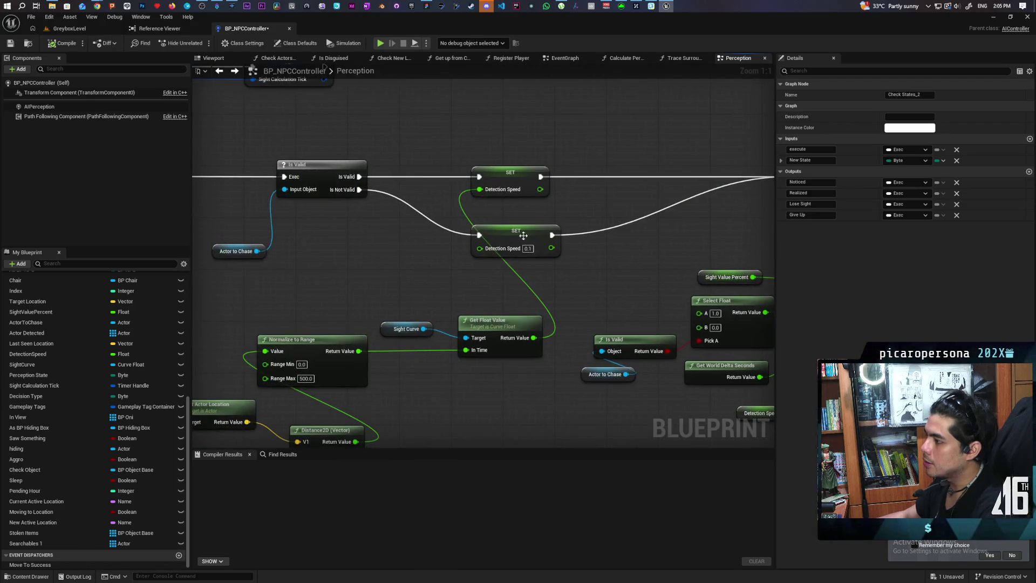
{"action": "mouse_move", "coordinate": [484, 151]}
{"action": "left_mouse_down"}
{"action": "mouse_move", "coordinate": [645, 252]}
{"action": "mouse_move", "coordinate": [324, 249]}
{"action": "mouse_move", "coordinate": [91, 270]}
{"action": "left_mouse_up"}
{"action": "left_click", "coordinate": [453, 156]}
{"action": "mouse_move", "coordinate": [453, 157]}
{"action": "left_mouse_down"}
{"action": "mouse_move", "coordinate": [281, 234]}
{"action": "mouse_move", "coordinate": [162, 224]}
{"action": "mouse_move", "coordinate": [410, 251]}
{"action": "left_mouse_up"}
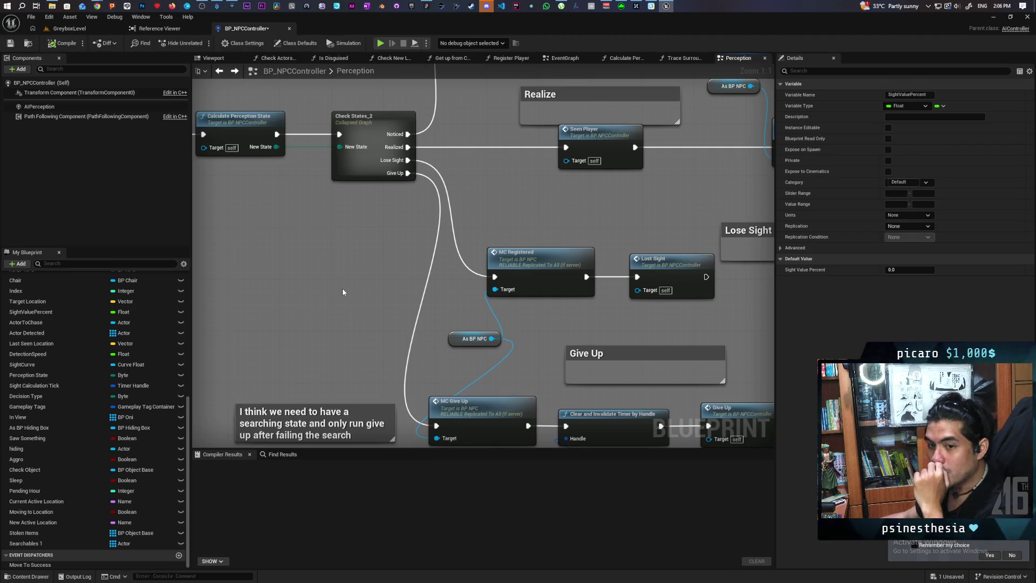
Centre the view on the MC Registered node, the searching-state comment and the Lose Sight branch.
{"action": "left_click_drag", "start_coordinate": [342, 292], "coordinate": [231, 201]}
{"action": "left_click_drag", "start_coordinate": [546, 215], "coordinate": [542, 287]}
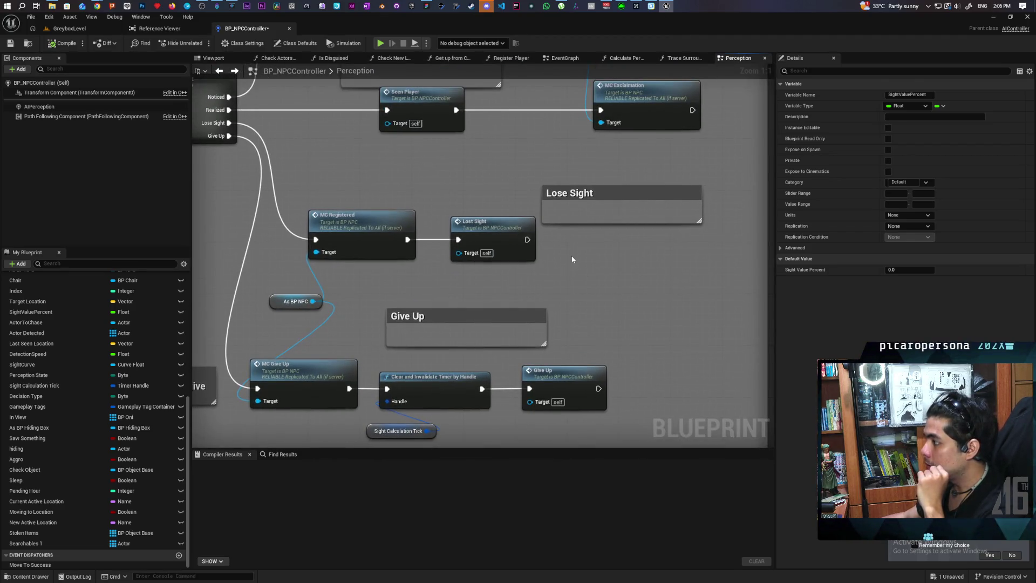
{"action": "left_click_drag", "start_coordinate": [576, 240], "coordinate": [241, 279]}
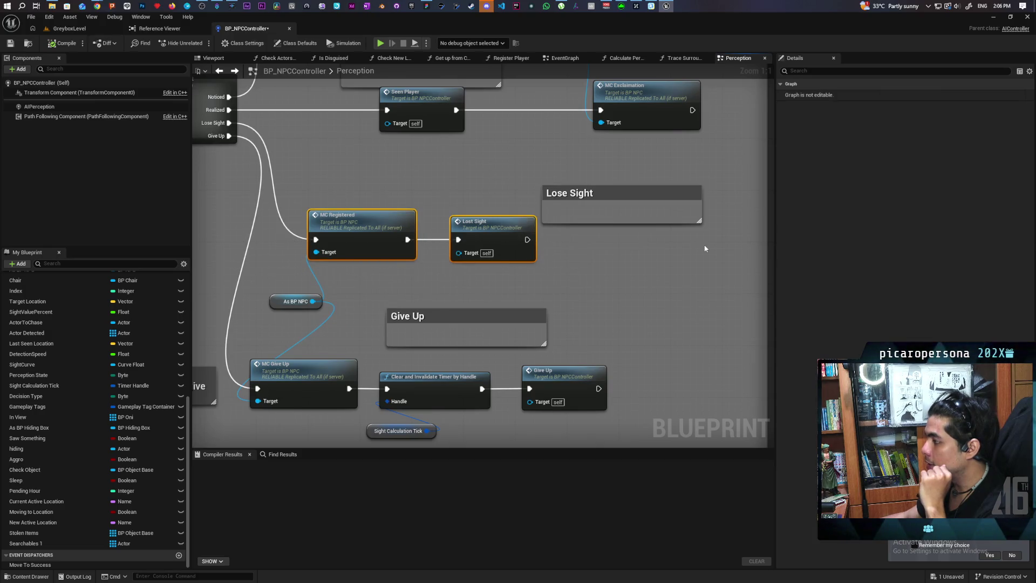
{"action": "left_click_drag", "start_coordinate": [220, 174], "coordinate": [368, 171]}
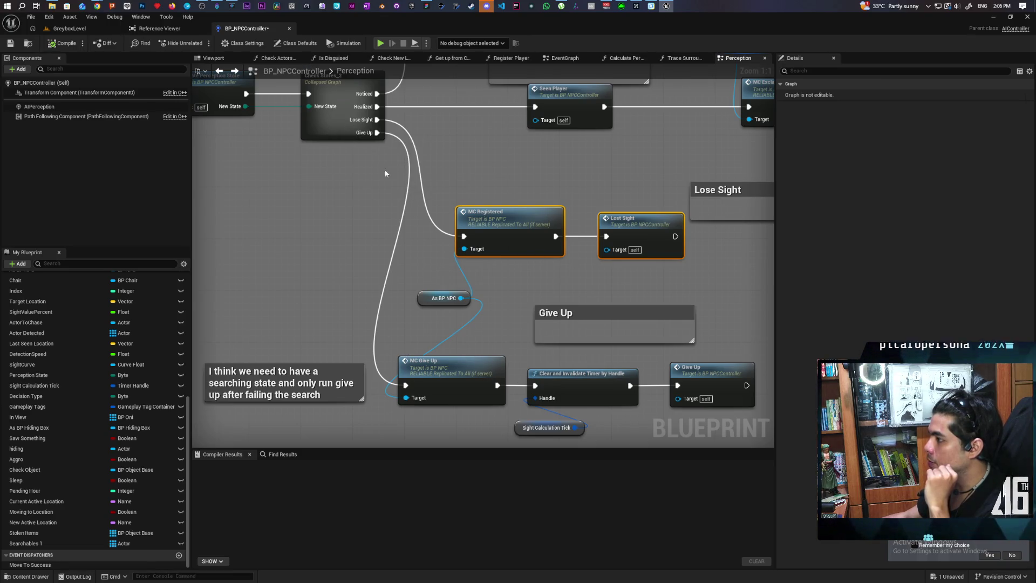
{"action": "mouse_move", "coordinate": [293, 175]}
{"action": "left_mouse_down"}
{"action": "mouse_move", "coordinate": [471, 202]}
{"action": "mouse_move", "coordinate": [340, 128]}
{"action": "left_mouse_up"}
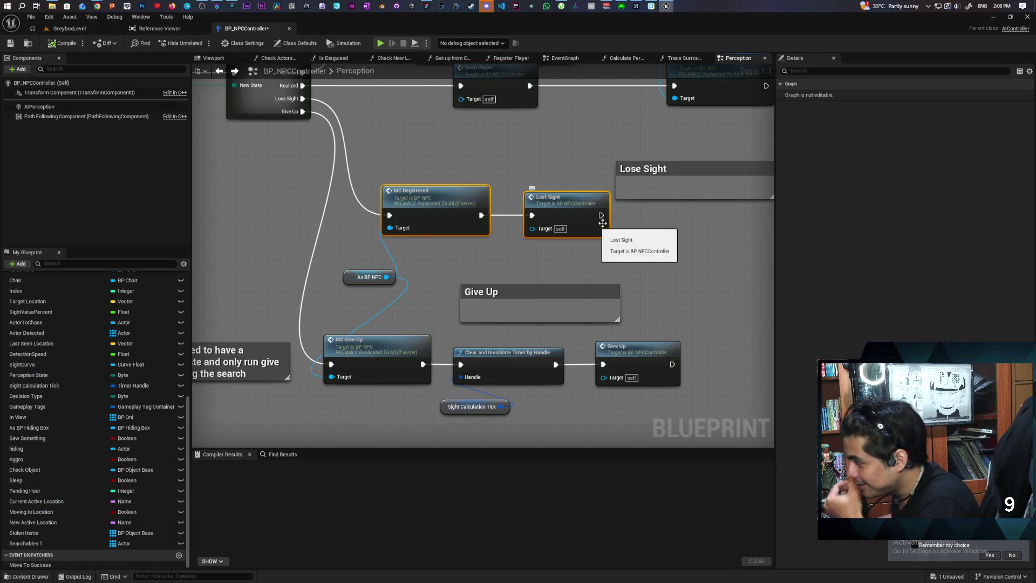
{"action": "scroll", "coordinate": [663, 231], "scroll_direction": "down", "scroll_amount": 2}
{"action": "mouse_move", "coordinate": [664, 231]}
{"action": "left_mouse_down"}
{"action": "mouse_move", "coordinate": [643, 316]}
{"action": "mouse_move", "coordinate": [627, 294]}
{"action": "mouse_move", "coordinate": [652, 246]}
{"action": "mouse_move", "coordinate": [642, 255]}
{"action": "left_mouse_up"}
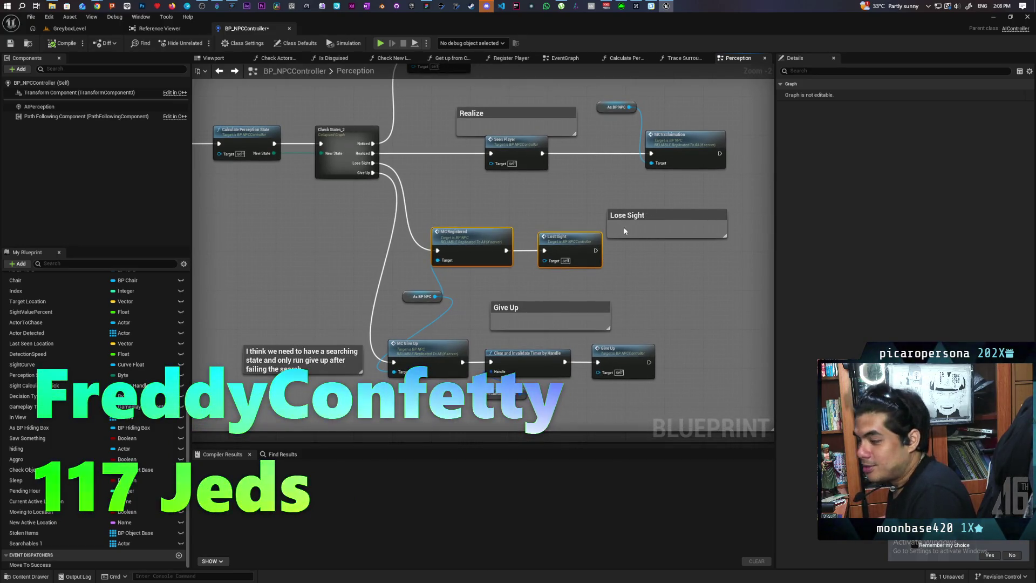
Jump to the Lost Sight event and select its Hiding check, AI MoveTo chain and SET Hiding.
{"action": "double_click", "coordinate": [566, 249]}
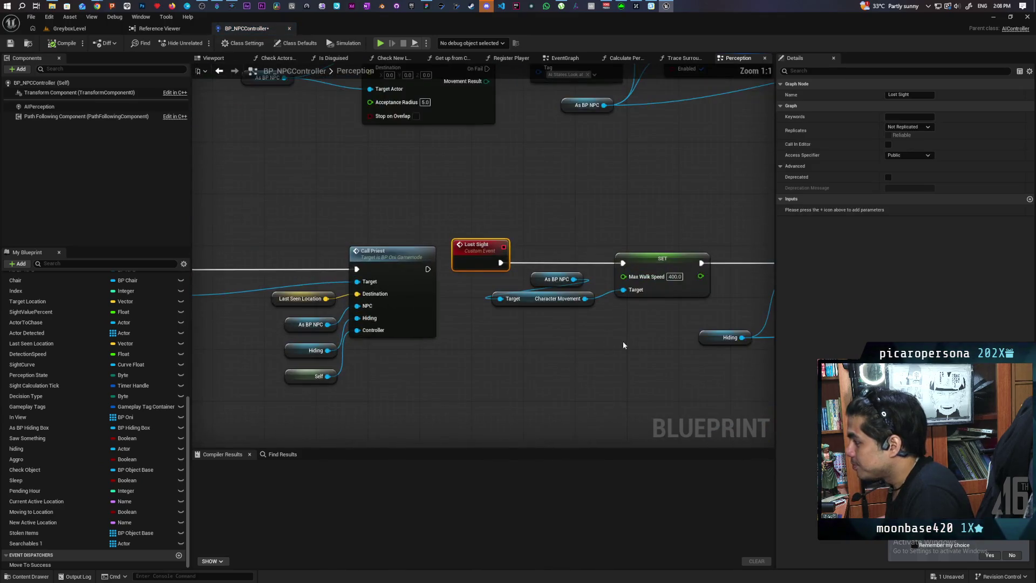
{"action": "scroll", "coordinate": [580, 286], "scroll_direction": "down", "scroll_amount": 3}
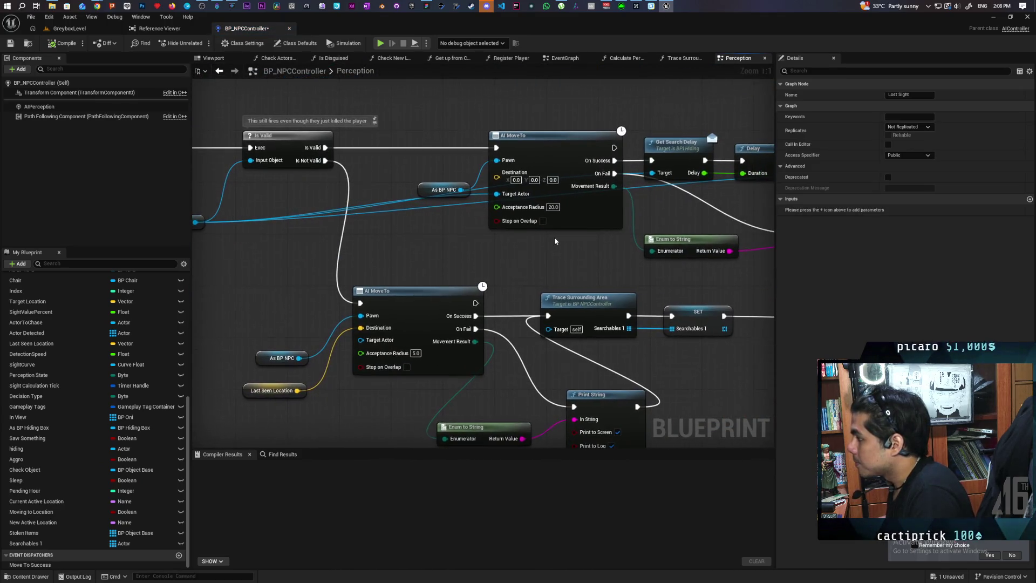
{"action": "scroll", "coordinate": [487, 252], "scroll_direction": "down", "scroll_amount": 1}
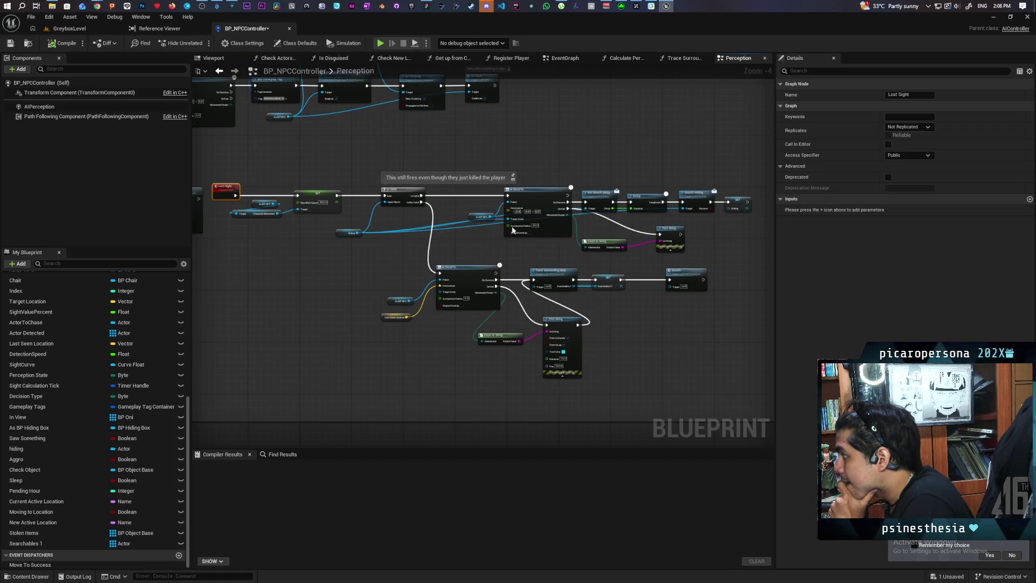
{"action": "mouse_move", "coordinate": [593, 168]}
{"action": "left_mouse_down"}
{"action": "mouse_move", "coordinate": [718, 251]}
{"action": "mouse_move", "coordinate": [745, 256]}
{"action": "left_mouse_up"}
{"action": "scroll", "coordinate": [462, 284], "scroll_direction": "up", "scroll_amount": 3}
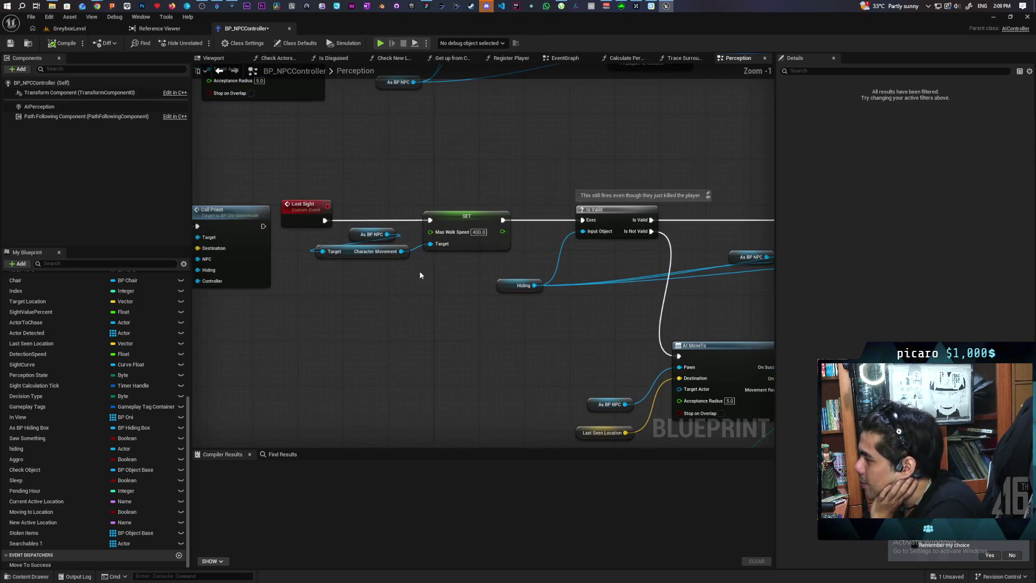
{"action": "mouse_move", "coordinate": [299, 335]}
{"action": "left_mouse_down"}
{"action": "mouse_move", "coordinate": [316, 329]}
{"action": "mouse_move", "coordinate": [329, 302]}
{"action": "mouse_move", "coordinate": [327, 323]}
{"action": "left_mouse_up"}
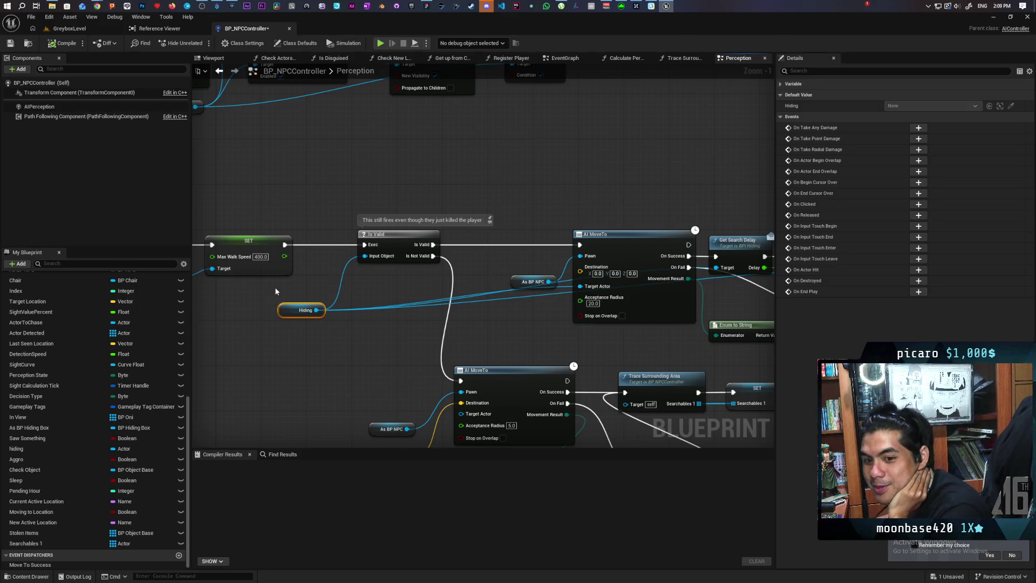
{"action": "scroll", "coordinate": [352, 294], "scroll_direction": "down", "scroll_amount": 1}
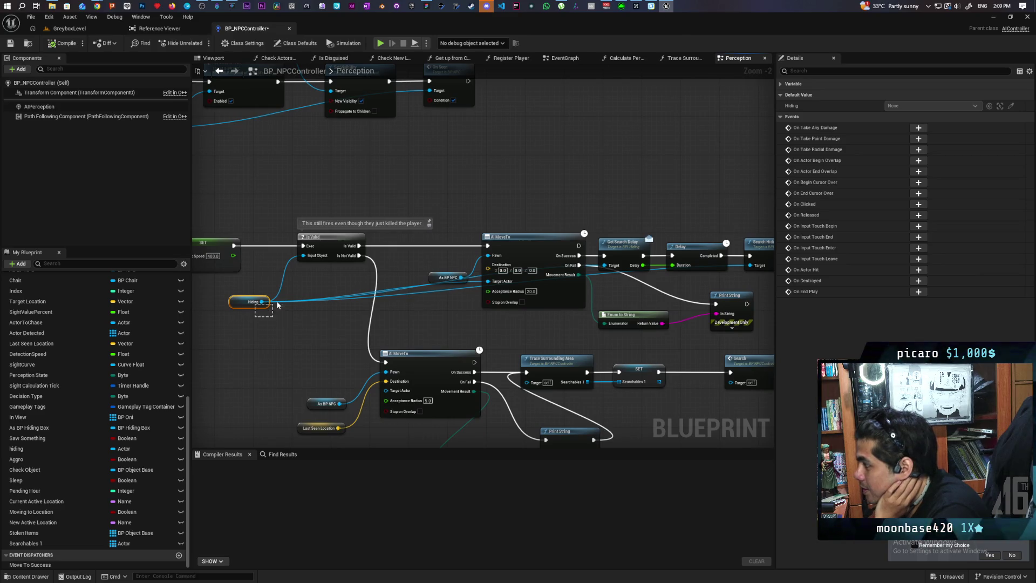
{"action": "left_click_drag", "start_coordinate": [255, 317], "coordinate": [295, 293]}
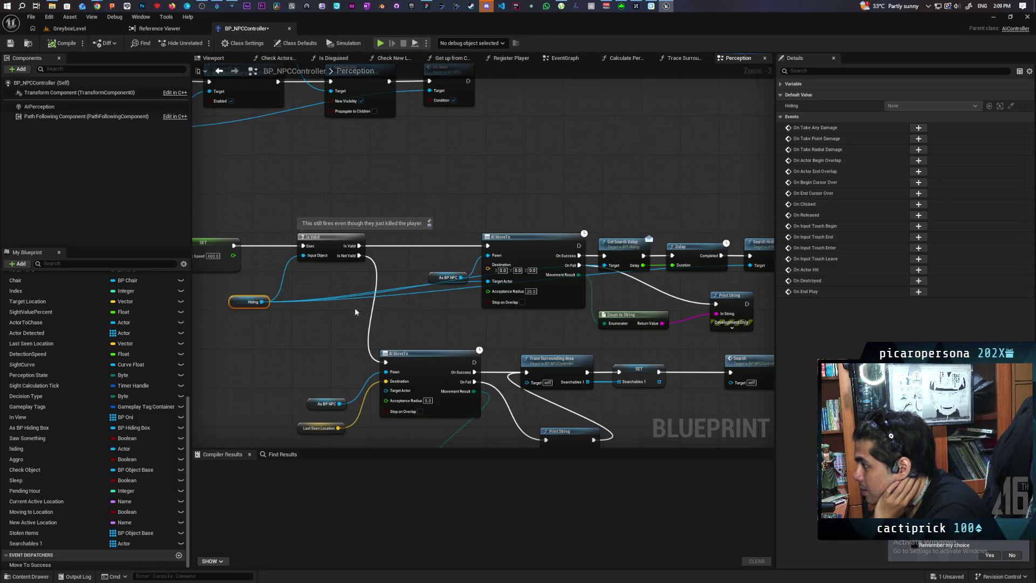
{"action": "left_click_drag", "start_coordinate": [475, 319], "coordinate": [354, 313]}
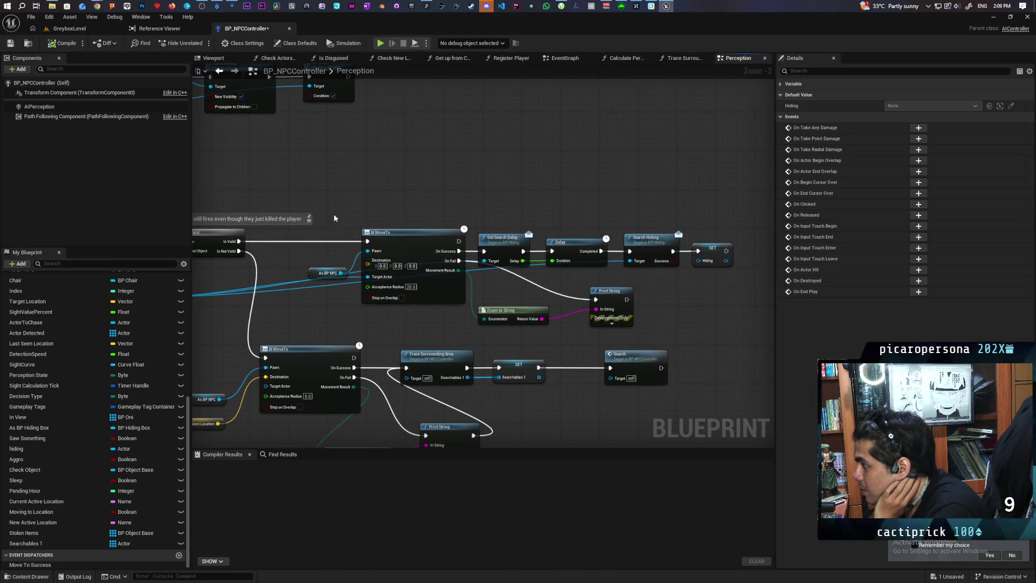
{"action": "mouse_move", "coordinate": [333, 214]}
{"action": "left_mouse_down"}
{"action": "mouse_move", "coordinate": [539, 302]}
{"action": "mouse_move", "coordinate": [621, 320]}
{"action": "left_mouse_up"}
{"action": "left_click_drag", "start_coordinate": [651, 313], "coordinate": [713, 317]}
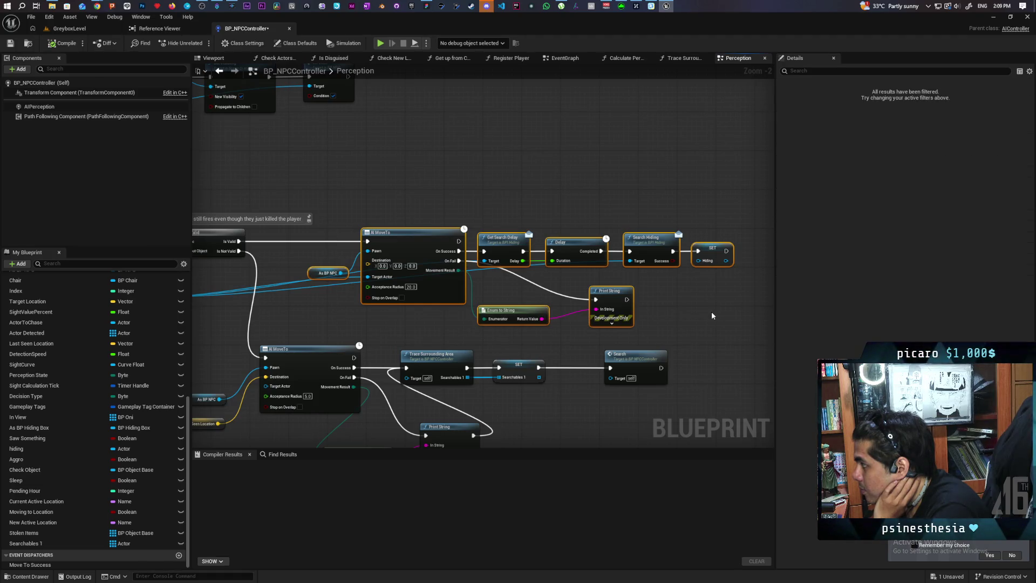
Reselect the upper AI MoveTo chain and zoom out to see the whole Lost Sight chain.
{"action": "left_click", "coordinate": [712, 315]}
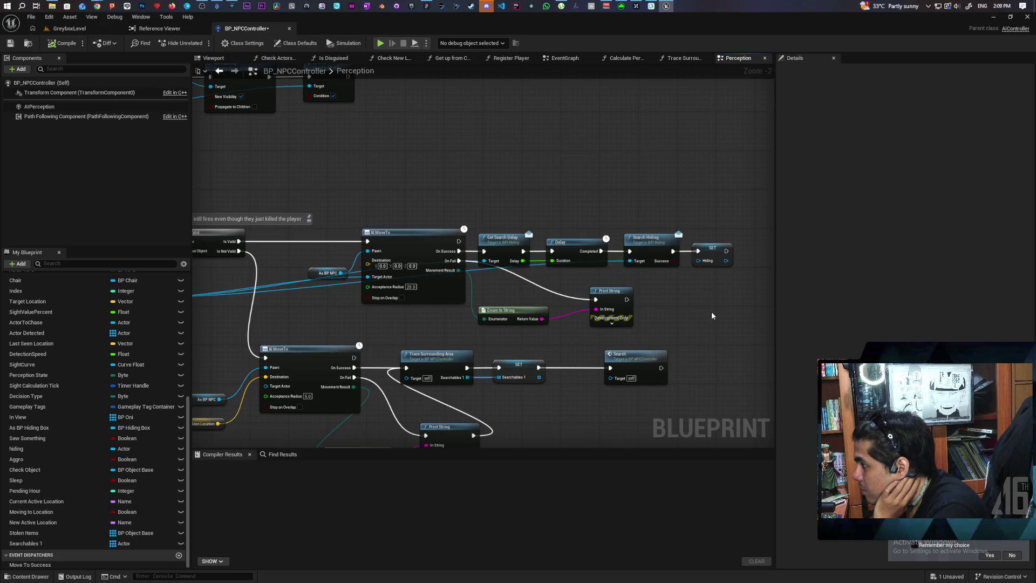
{"action": "mouse_move", "coordinate": [745, 208]}
{"action": "left_mouse_down"}
{"action": "mouse_move", "coordinate": [572, 275]}
{"action": "mouse_move", "coordinate": [318, 277]}
{"action": "mouse_move", "coordinate": [393, 300]}
{"action": "mouse_move", "coordinate": [310, 267]}
{"action": "left_mouse_up"}
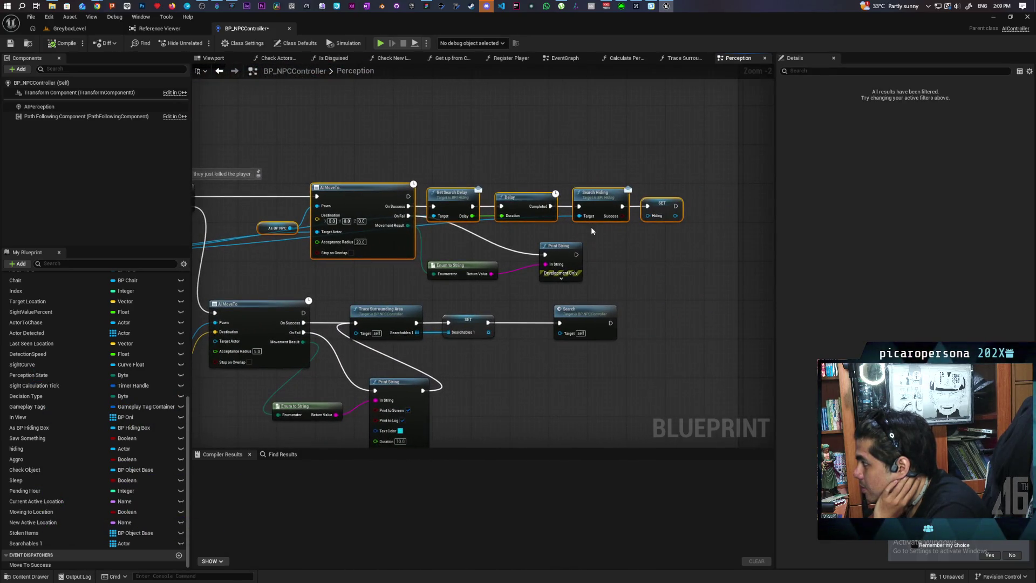
{"action": "left_click_drag", "start_coordinate": [591, 227], "coordinate": [655, 237]}
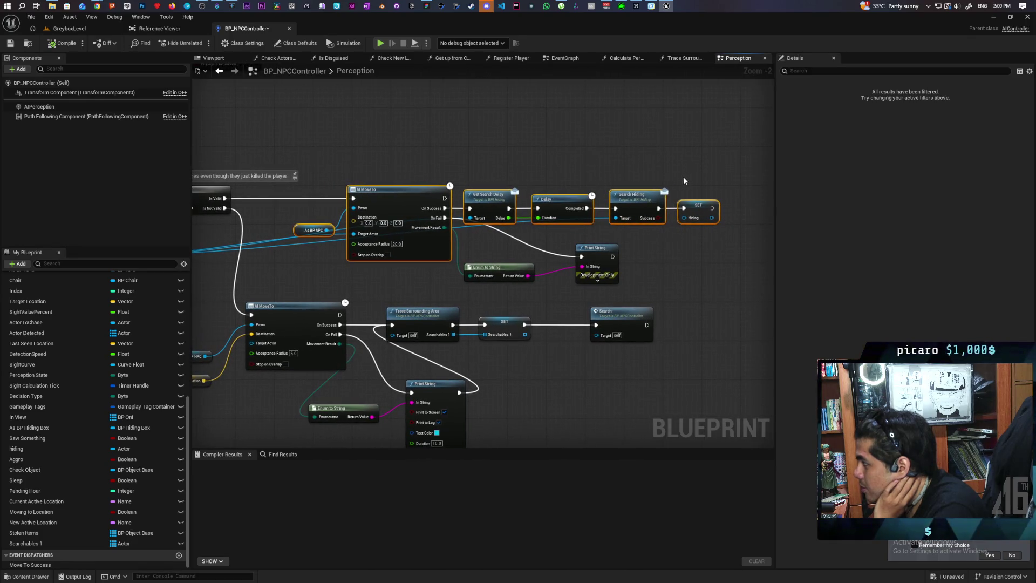
{"action": "mouse_move", "coordinate": [335, 251]}
{"action": "left_mouse_down"}
{"action": "mouse_move", "coordinate": [433, 261]}
{"action": "mouse_move", "coordinate": [319, 264]}
{"action": "mouse_move", "coordinate": [453, 260]}
{"action": "mouse_move", "coordinate": [369, 261]}
{"action": "left_mouse_up"}
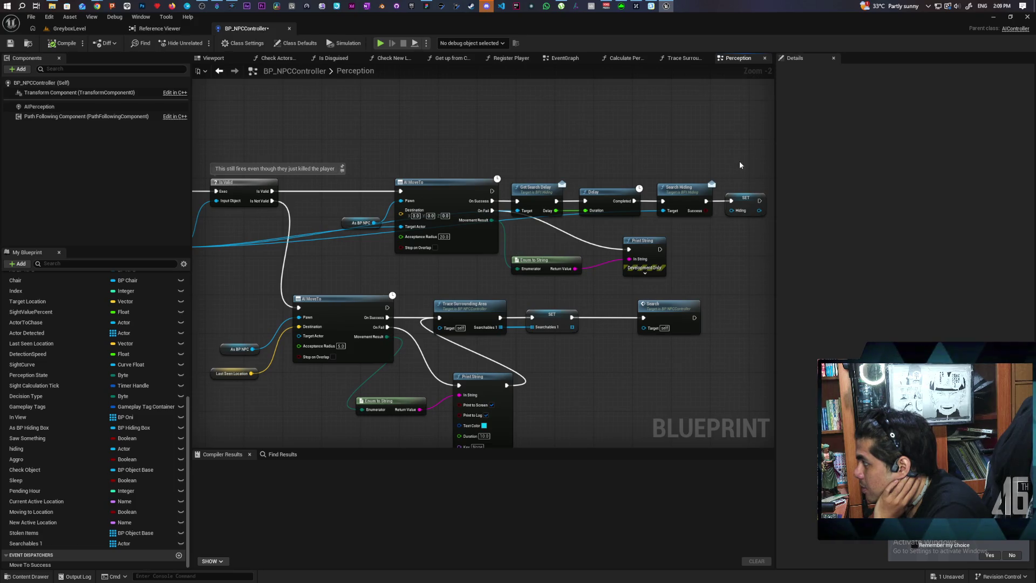
{"action": "mouse_move", "coordinate": [740, 157]}
{"action": "left_mouse_down"}
{"action": "mouse_move", "coordinate": [500, 281]}
{"action": "mouse_move", "coordinate": [361, 278]}
{"action": "left_mouse_up"}
{"action": "scroll", "coordinate": [542, 265], "scroll_direction": "down", "scroll_amount": 2}
{"action": "mouse_move", "coordinate": [542, 265]}
{"action": "left_mouse_down"}
{"action": "mouse_move", "coordinate": [639, 259]}
{"action": "mouse_move", "coordinate": [345, 279]}
{"action": "left_mouse_up"}
Examine the Print String node and the middle node chain along the Lost Sight logic.
{"action": "left_click", "coordinate": [698, 268]}
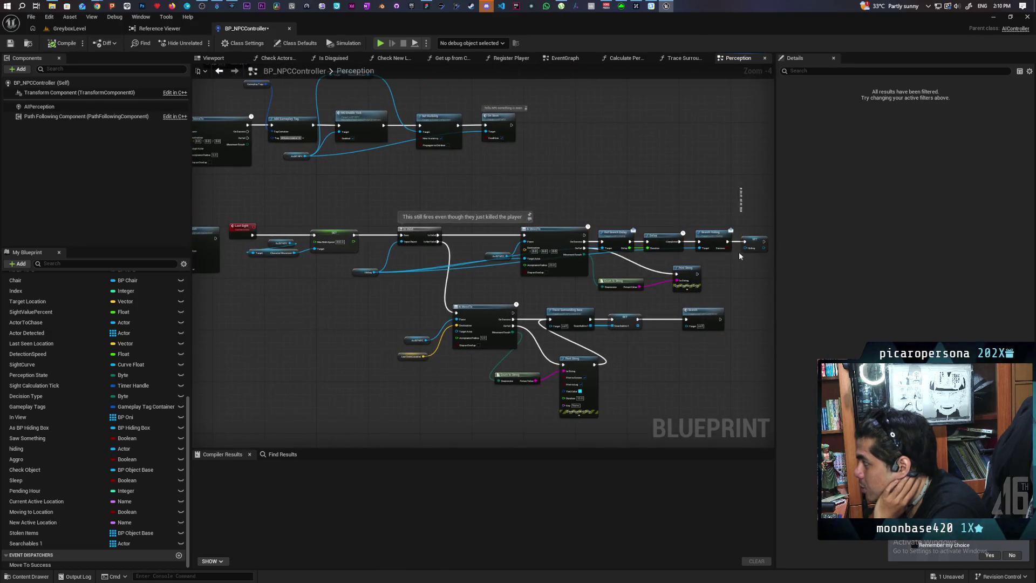
{"action": "mouse_move", "coordinate": [754, 197]}
{"action": "left_mouse_down"}
{"action": "mouse_move", "coordinate": [579, 283]}
{"action": "mouse_move", "coordinate": [235, 286]}
{"action": "left_mouse_up"}
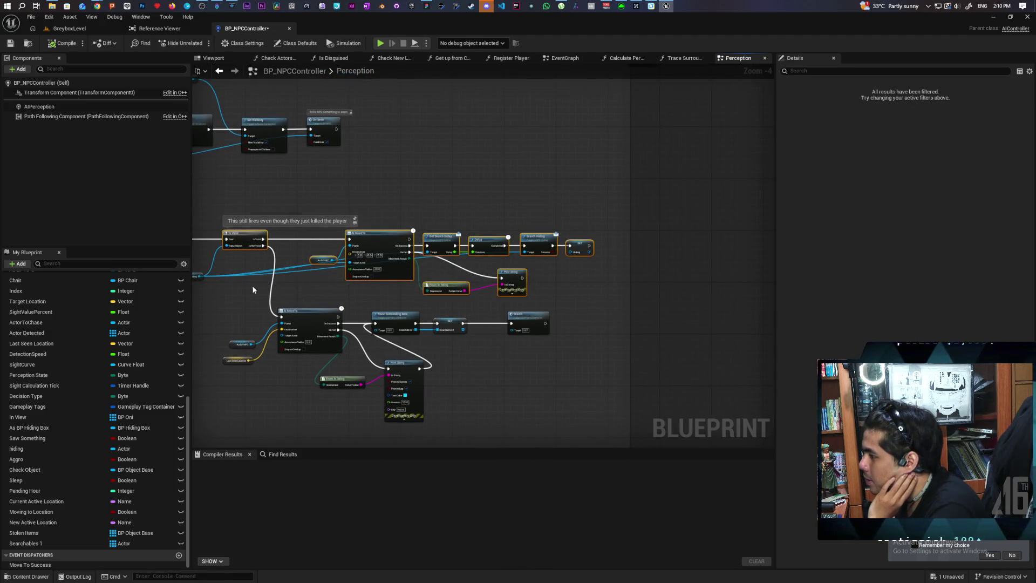
{"action": "left_click", "coordinate": [433, 221]}
{"action": "left_click_drag", "start_coordinate": [434, 225], "coordinate": [568, 189]}
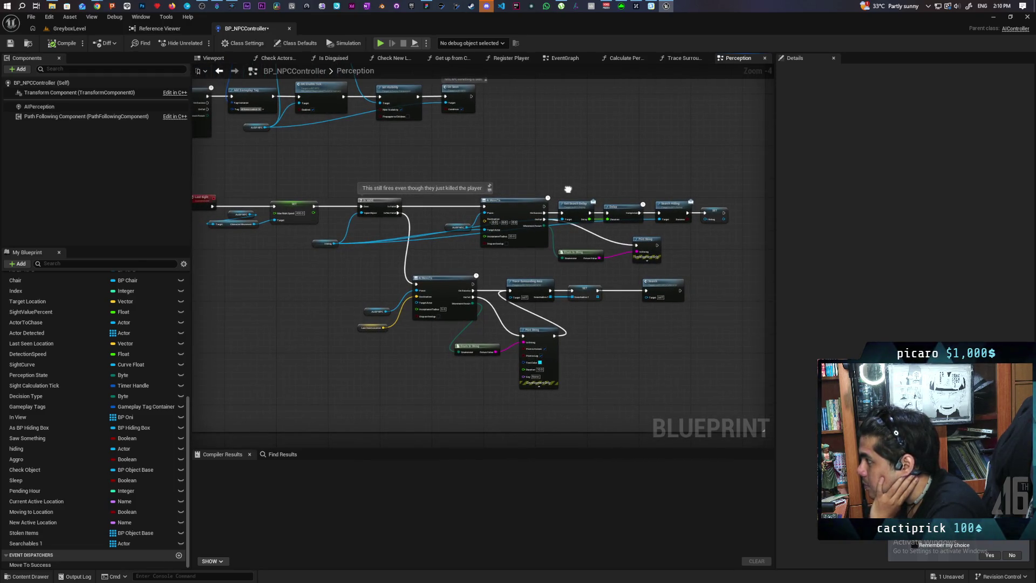
{"action": "left_click_drag", "start_coordinate": [568, 189], "coordinate": [637, 183]}
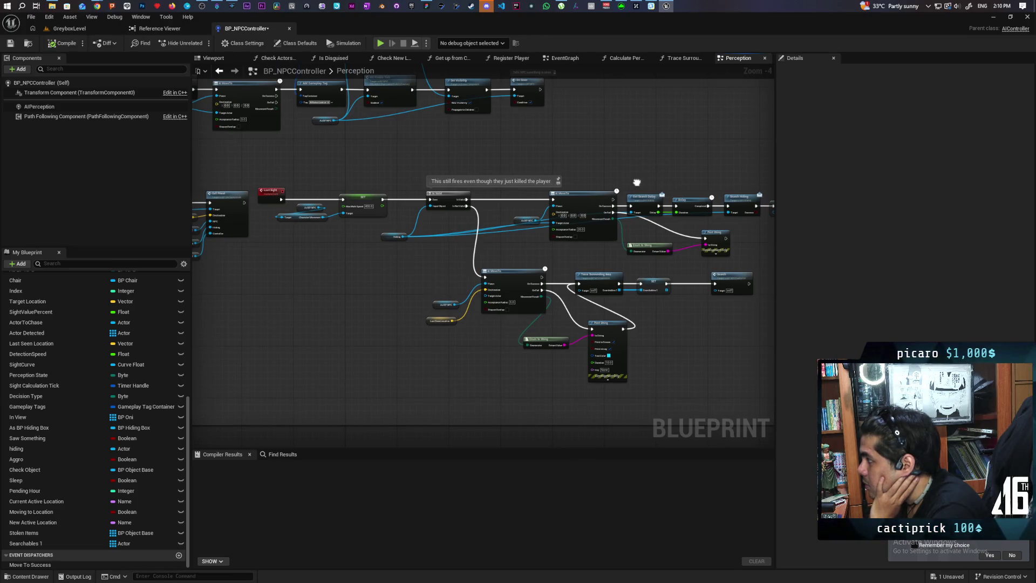
{"action": "scroll", "coordinate": [487, 233], "scroll_direction": "up", "scroll_amount": 2}
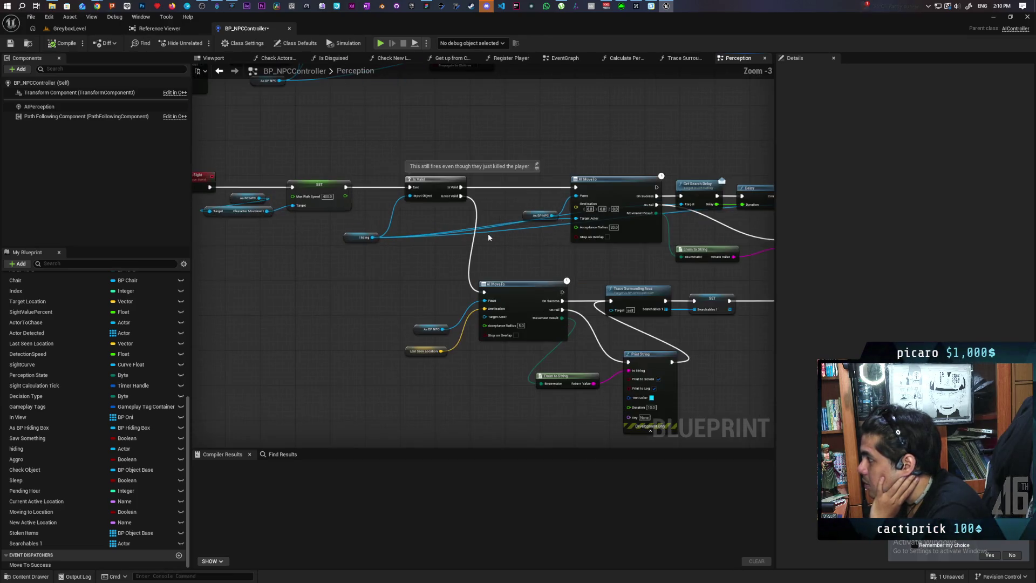
{"action": "scroll", "coordinate": [488, 233], "scroll_direction": "down", "scroll_amount": 3}
{"action": "scroll", "coordinate": [445, 286], "scroll_direction": "up", "scroll_amount": 3}
Select the upper and lower AI MoveTo node groups in the Lost Sight chain.
{"action": "left_click_drag", "start_coordinate": [615, 199], "coordinate": [494, 140]}
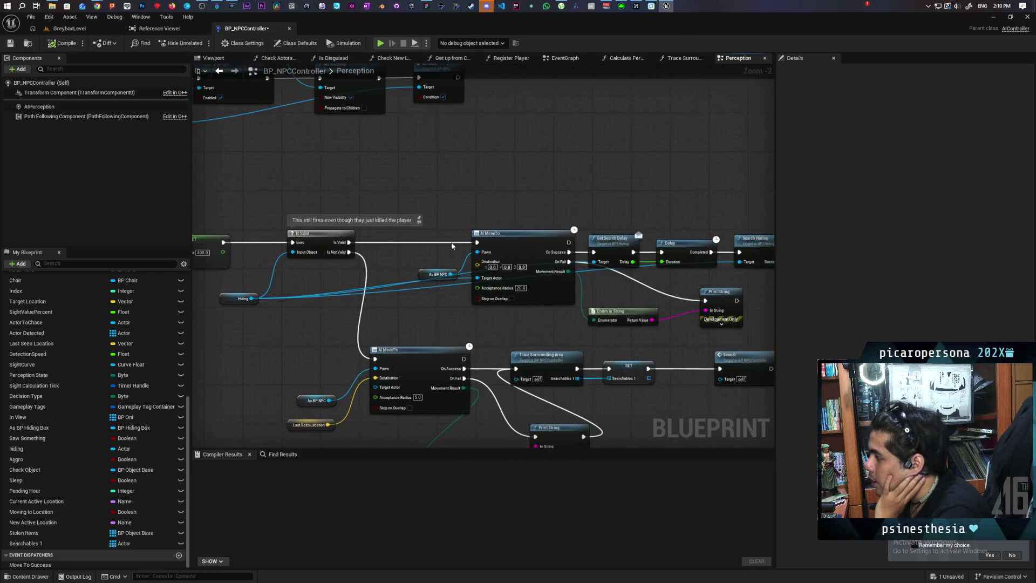
{"action": "mouse_move", "coordinate": [574, 221]}
{"action": "left_mouse_down"}
{"action": "mouse_move", "coordinate": [454, 302]}
{"action": "mouse_move", "coordinate": [484, 278]}
{"action": "left_mouse_up"}
{"action": "left_click_drag", "start_coordinate": [334, 293], "coordinate": [497, 393]}
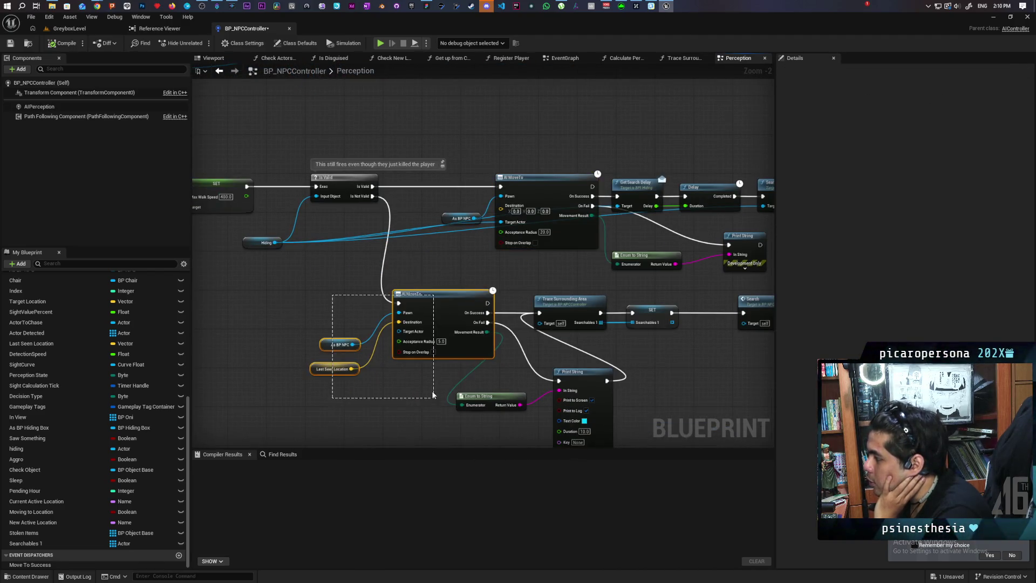
{"action": "scroll", "coordinate": [434, 262], "scroll_direction": "down", "scroll_amount": 2}
{"action": "mouse_move", "coordinate": [434, 263]}
{"action": "left_mouse_down"}
{"action": "mouse_move", "coordinate": [465, 286]}
{"action": "mouse_move", "coordinate": [480, 254]}
{"action": "left_mouse_up"}
{"action": "scroll", "coordinate": [464, 286], "scroll_direction": "down", "scroll_amount": 1}
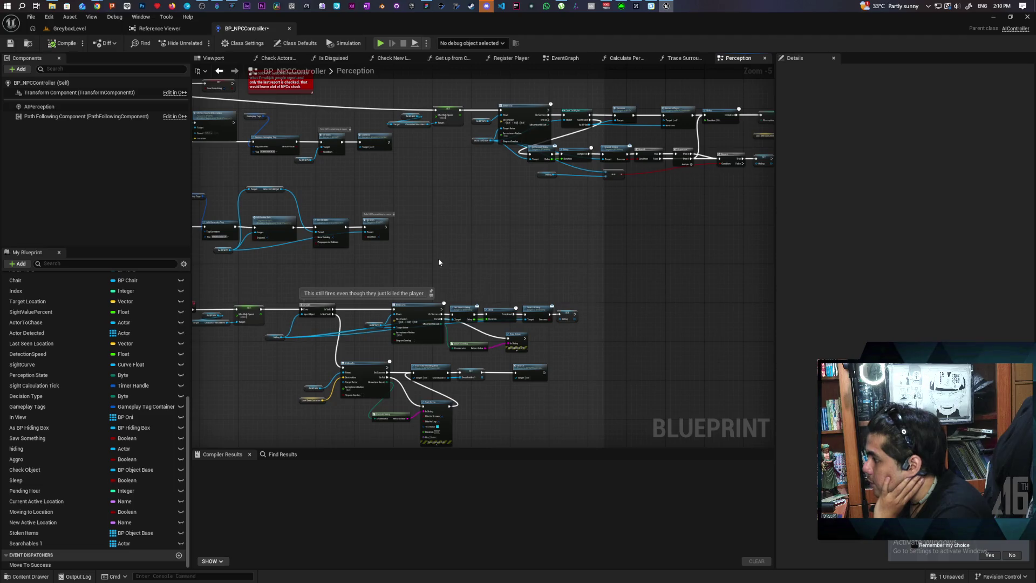
Survey the graph, then select the Search Hiding chain together with the upper AI MoveTo.
{"action": "left_click_drag", "start_coordinate": [439, 262], "coordinate": [604, 250]}
{"action": "scroll", "coordinate": [604, 250], "scroll_direction": "up", "scroll_amount": 1}
{"action": "scroll", "coordinate": [604, 250], "scroll_direction": "down", "scroll_amount": 1}
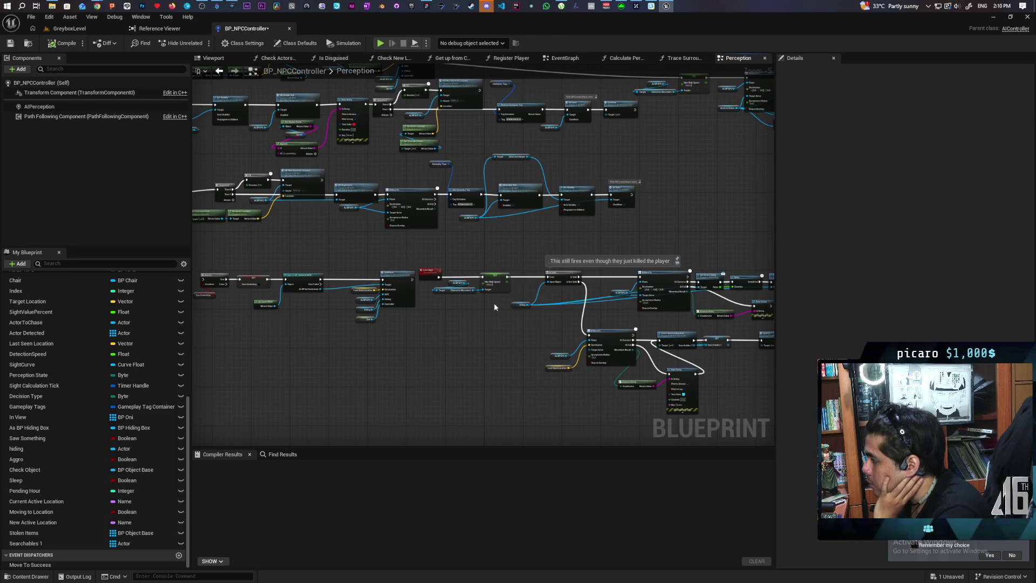
{"action": "scroll", "coordinate": [494, 307], "scroll_direction": "up", "scroll_amount": 3}
{"action": "mouse_move", "coordinate": [554, 343]}
{"action": "left_mouse_down"}
{"action": "mouse_move", "coordinate": [389, 307]}
{"action": "mouse_move", "coordinate": [622, 311]}
{"action": "left_mouse_up"}
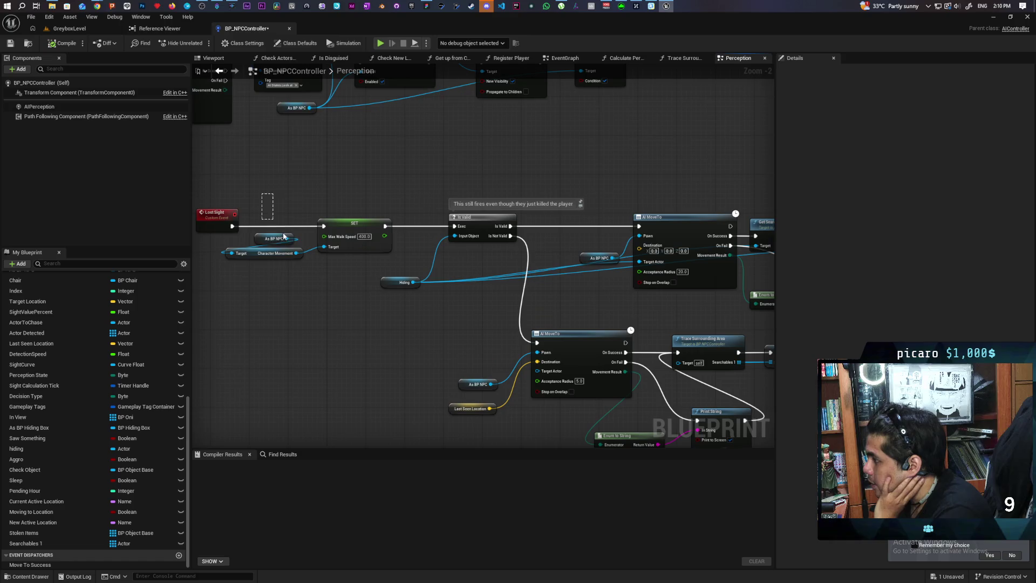
{"action": "left_click_drag", "start_coordinate": [607, 204], "coordinate": [347, 183]}
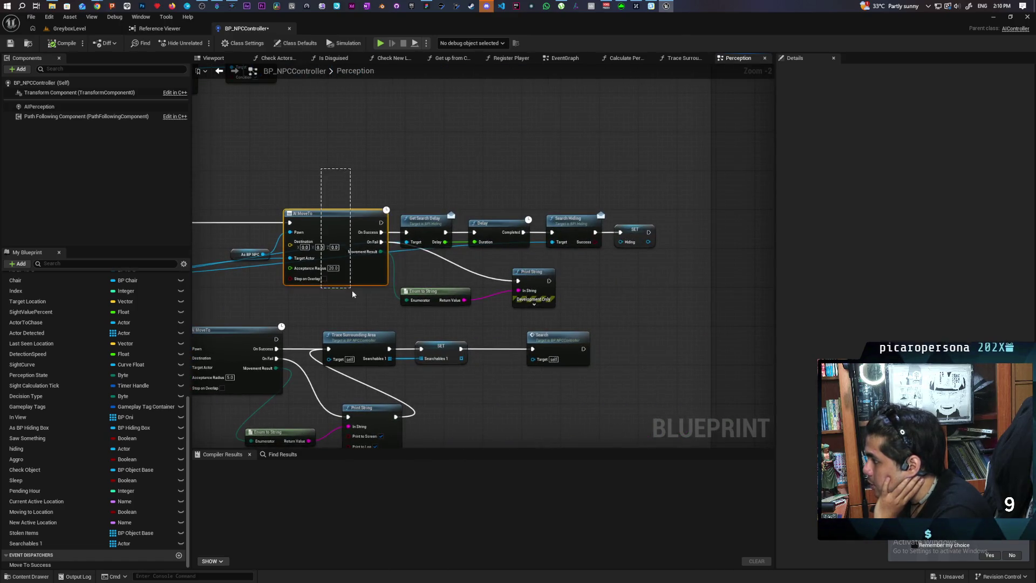
{"action": "left_click_drag", "start_coordinate": [418, 183], "coordinate": [664, 306]}
{"action": "mouse_move", "coordinate": [330, 166]}
{"action": "left_mouse_down"}
{"action": "mouse_move", "coordinate": [360, 160]}
{"action": "mouse_move", "coordinate": [657, 290]}
{"action": "left_mouse_up"}
{"action": "left_click_drag", "start_coordinate": [407, 290], "coordinate": [528, 290]}
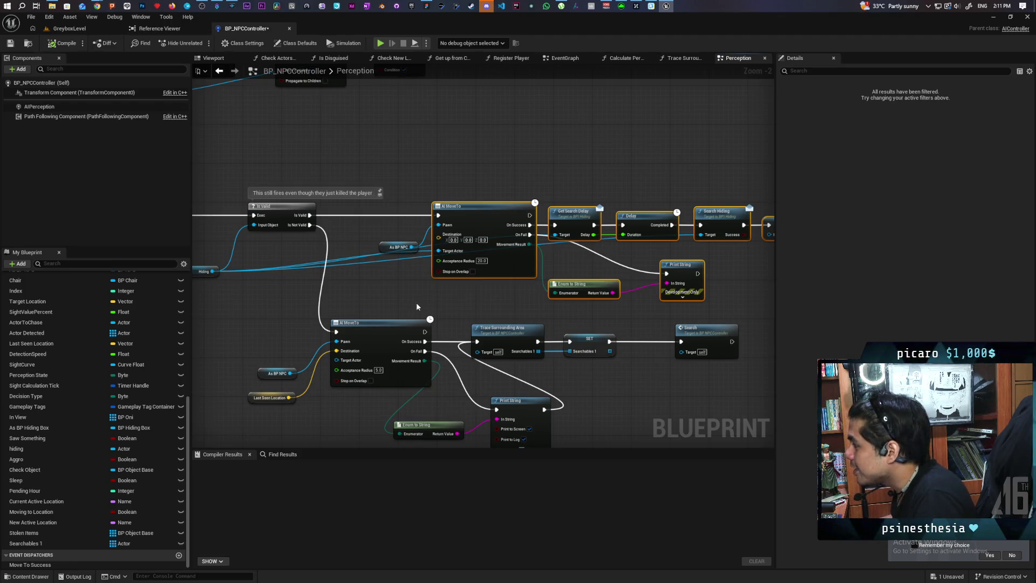
Wire SET Hiding's exec output into the Trace Surrounding Area node.
{"action": "mouse_move", "coordinate": [457, 305]}
{"action": "left_mouse_down"}
{"action": "mouse_move", "coordinate": [316, 278]}
{"action": "mouse_move", "coordinate": [464, 269]}
{"action": "mouse_move", "coordinate": [441, 271]}
{"action": "left_mouse_up"}
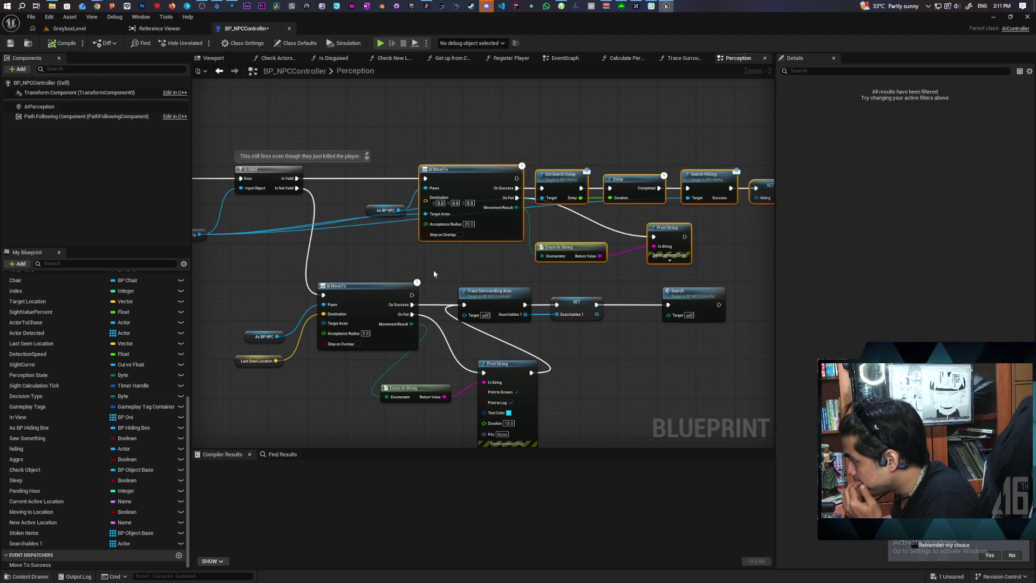
{"action": "scroll", "coordinate": [468, 269], "scroll_direction": "down", "scroll_amount": 1}
{"action": "left_click_drag", "start_coordinate": [467, 270], "coordinate": [421, 270]}
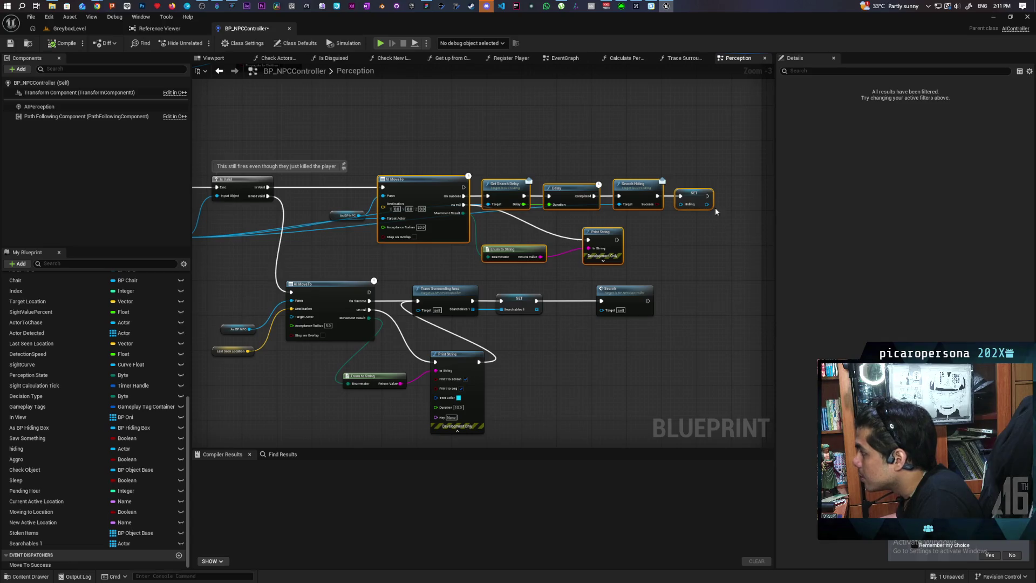
{"action": "mouse_move", "coordinate": [707, 196]}
{"action": "left_mouse_down"}
{"action": "mouse_move", "coordinate": [479, 241]}
{"action": "mouse_move", "coordinate": [412, 294]}
{"action": "mouse_move", "coordinate": [457, 291]}
{"action": "left_mouse_up"}
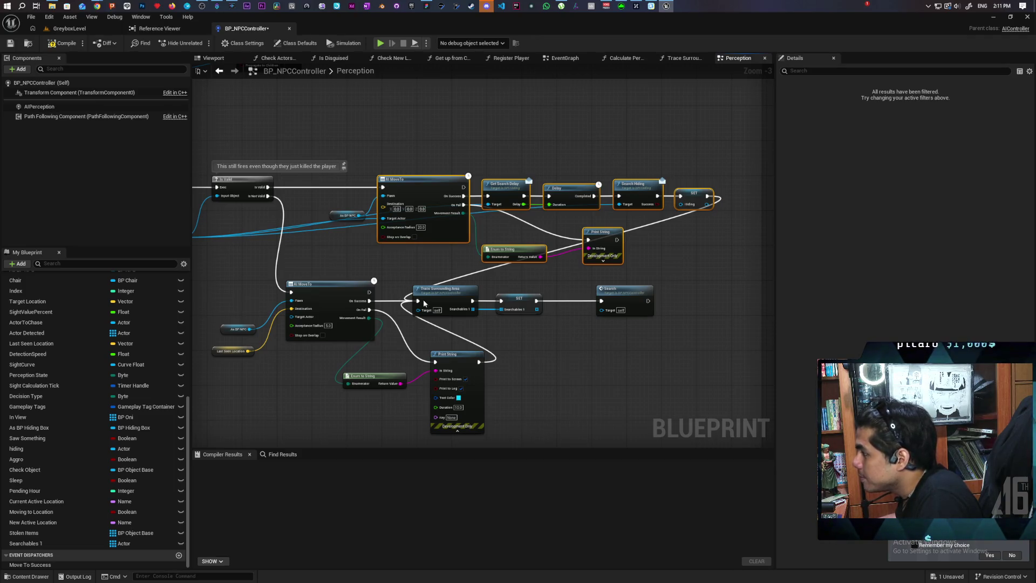
{"action": "mouse_move", "coordinate": [416, 296]}
{"action": "left_mouse_down"}
{"action": "mouse_move", "coordinate": [578, 291]}
{"action": "mouse_move", "coordinate": [399, 299]}
{"action": "mouse_move", "coordinate": [647, 298]}
{"action": "left_mouse_up"}
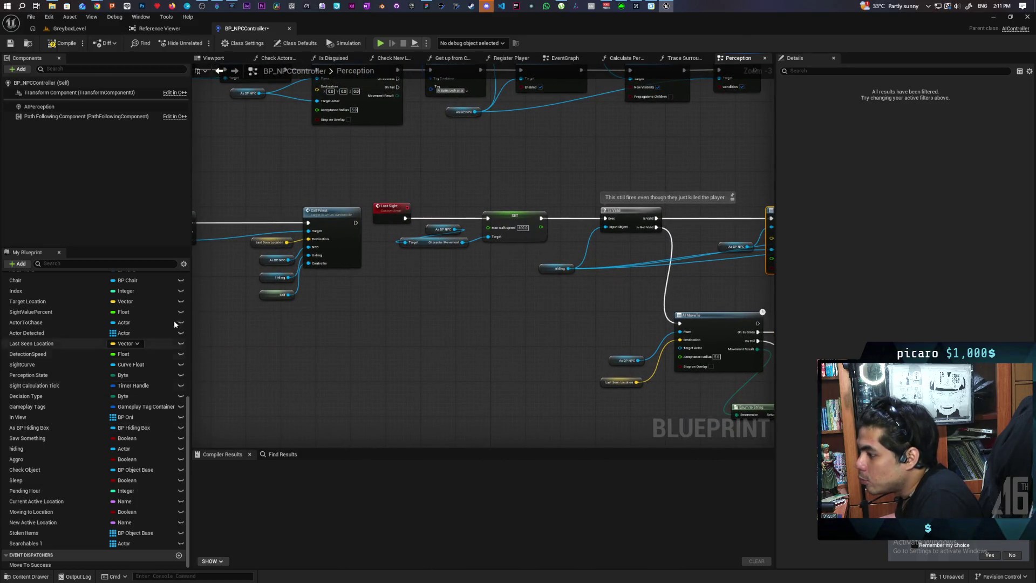
Add a new Boolean variable named Searching to the blueprint.
{"action": "scroll", "coordinate": [145, 299], "scroll_direction": "up", "scroll_amount": 3}
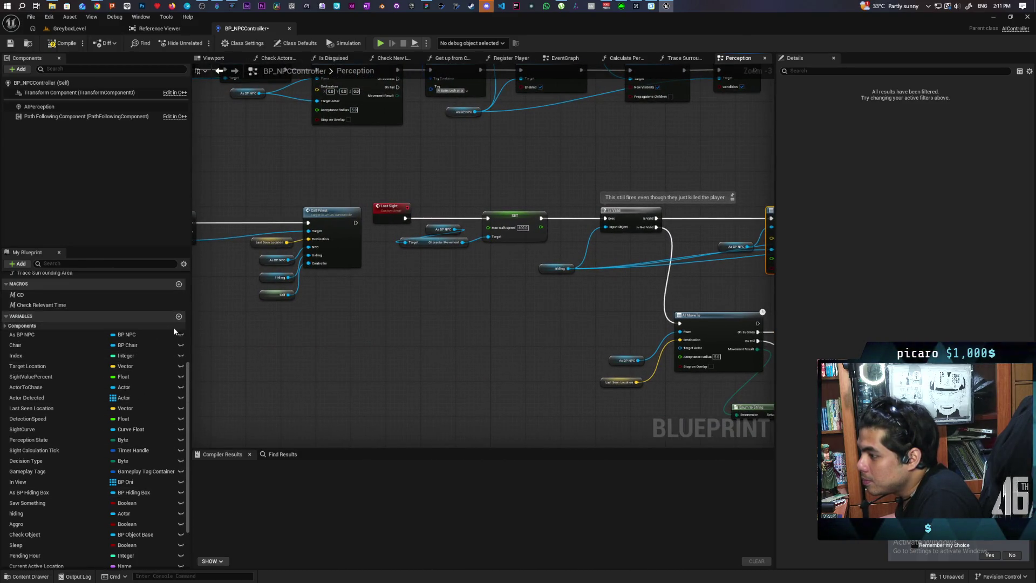
{"action": "left_click", "coordinate": [179, 317]}
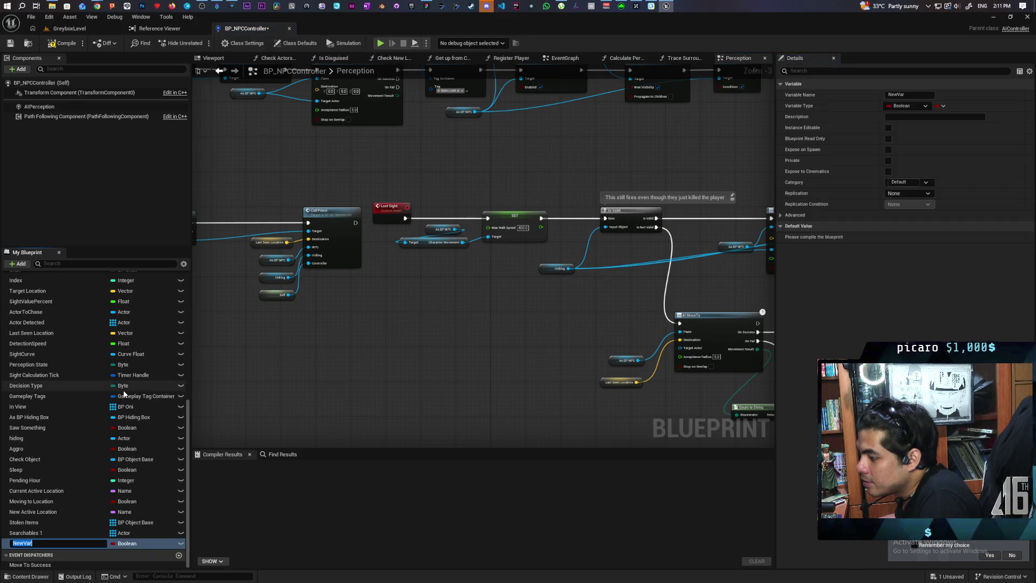
{"action": "type", "text": "Searching"}
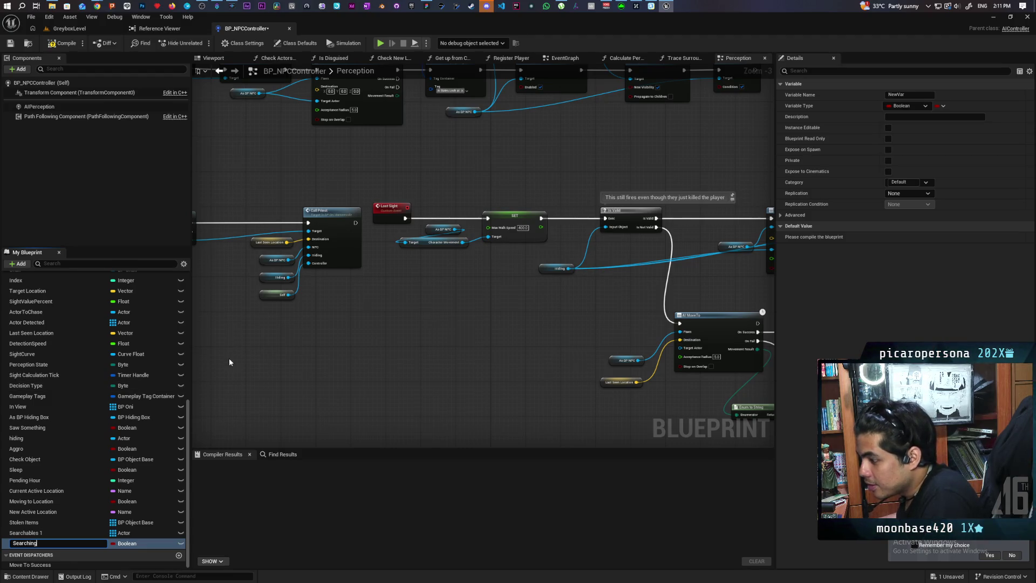
{"action": "key", "text": "Return"}
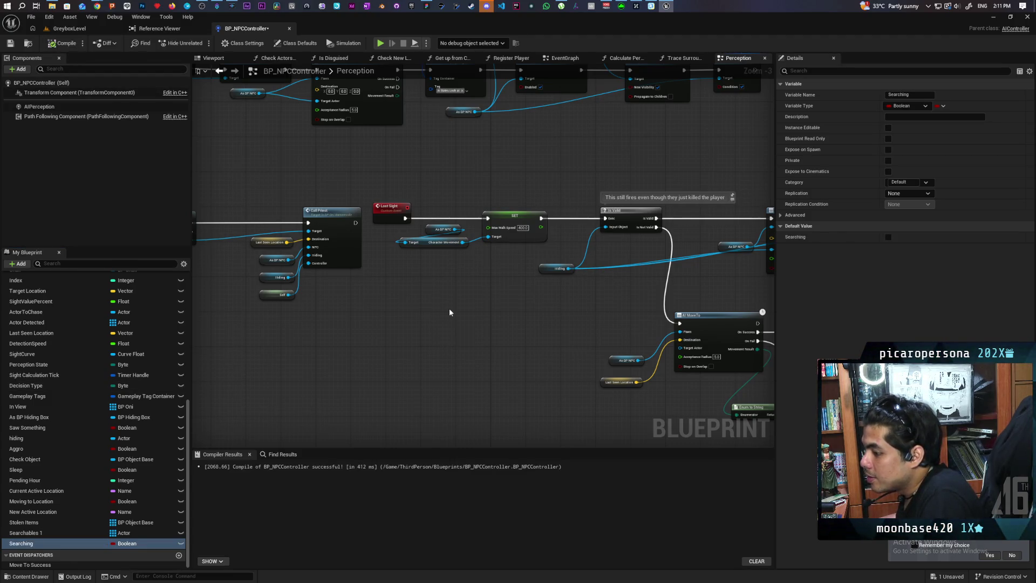
Place a SET Searching node set to true after Lost Sight, then compile with F7.
{"action": "left_click_drag", "start_coordinate": [440, 238], "coordinate": [481, 278]}
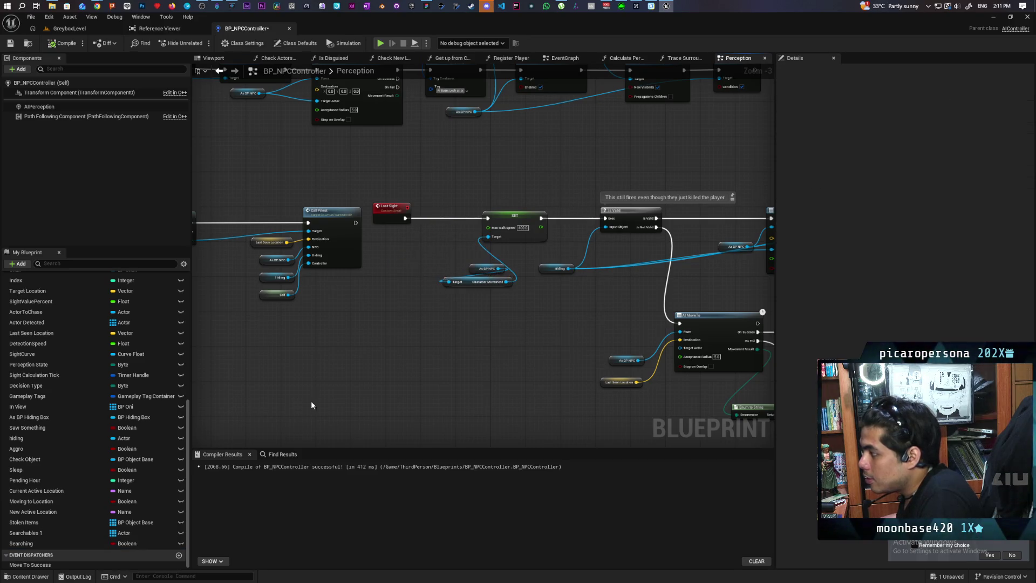
{"action": "mouse_move", "coordinate": [33, 545]}
{"action": "left_mouse_down"}
{"action": "mouse_move", "coordinate": [374, 300]}
{"action": "mouse_move", "coordinate": [399, 238]}
{"action": "mouse_move", "coordinate": [453, 217]}
{"action": "left_mouse_up"}
{"action": "left_click", "coordinate": [449, 227]}
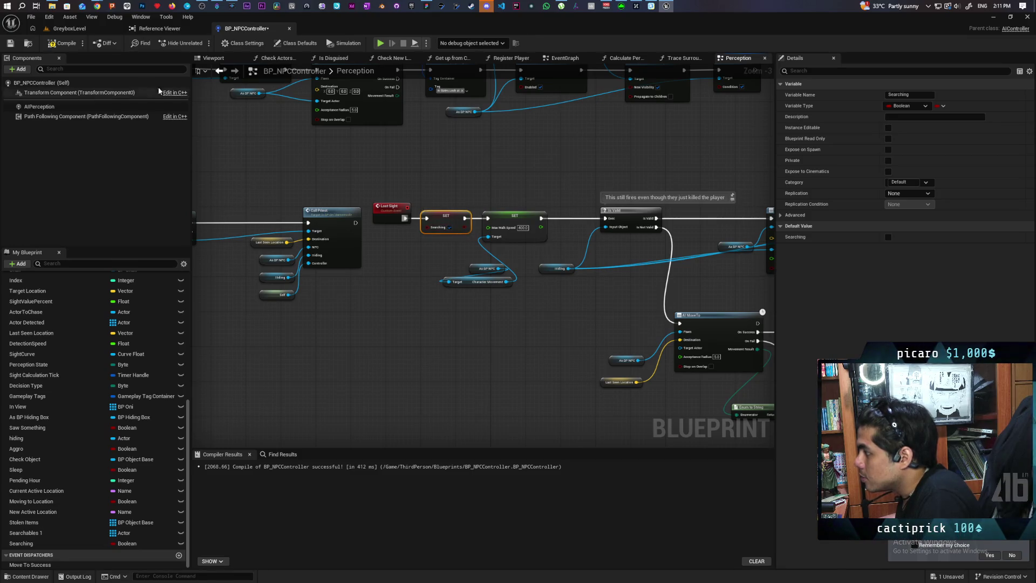
{"action": "key", "text": "F7"}
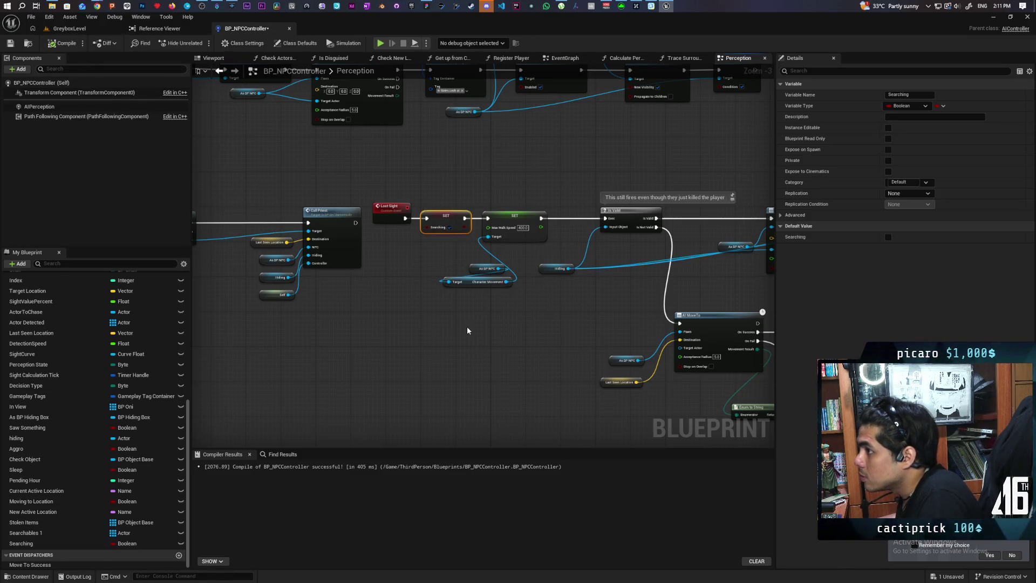
{"action": "scroll", "coordinate": [467, 326], "scroll_direction": "down", "scroll_amount": 5}
{"action": "scroll", "coordinate": [527, 351], "scroll_direction": "up", "scroll_amount": 3}
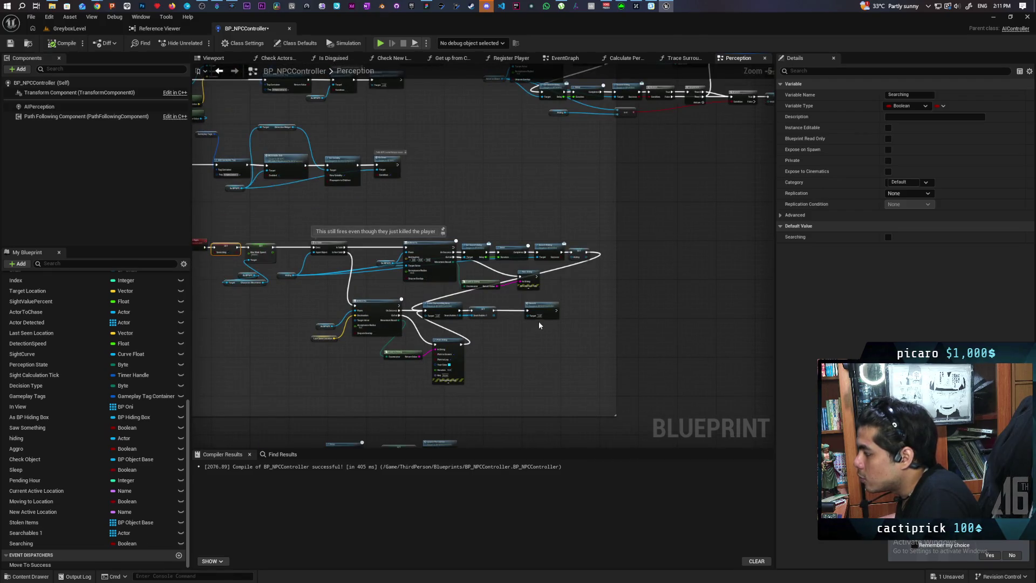
Jump to the Search custom event and select its Delay, SET and Update Perception nodes.
{"action": "double_click", "coordinate": [540, 318]}
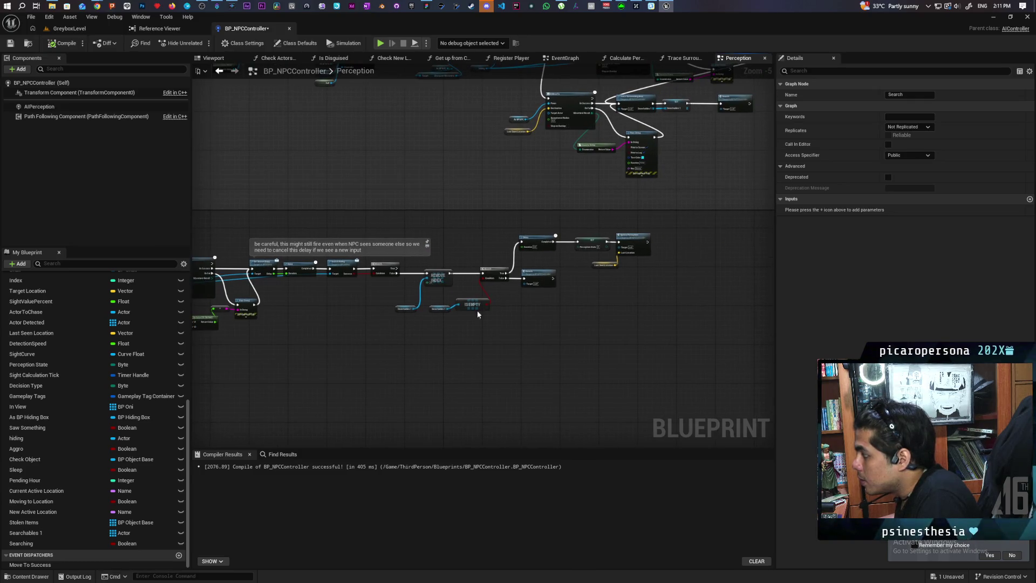
{"action": "scroll", "coordinate": [615, 257], "scroll_direction": "up", "scroll_amount": 4}
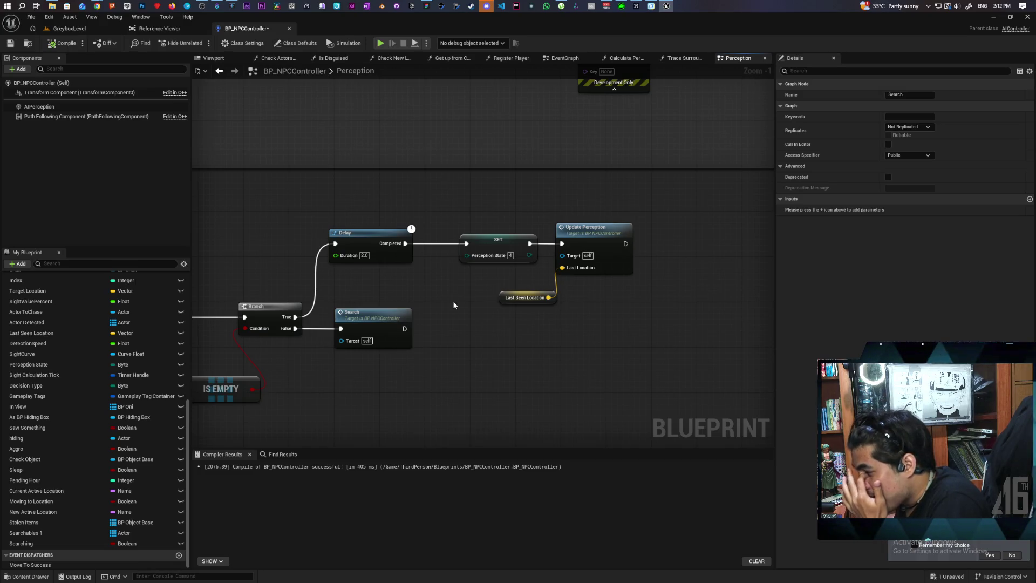
{"action": "mouse_move", "coordinate": [681, 206]}
{"action": "left_mouse_down"}
{"action": "mouse_move", "coordinate": [532, 299]}
{"action": "mouse_move", "coordinate": [381, 295]}
{"action": "left_mouse_up"}
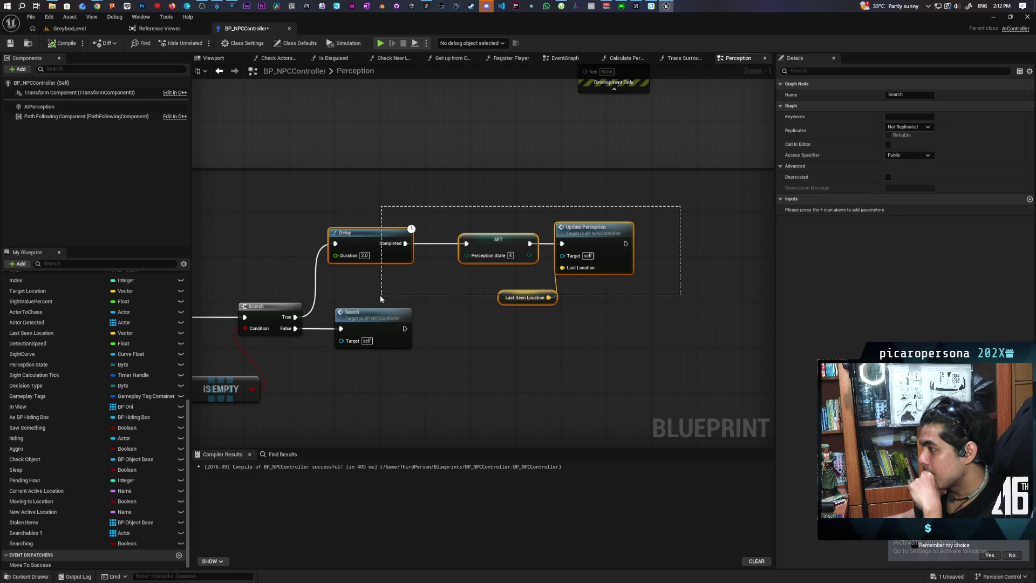
{"action": "left_click_drag", "start_coordinate": [380, 296], "coordinate": [381, 297]}
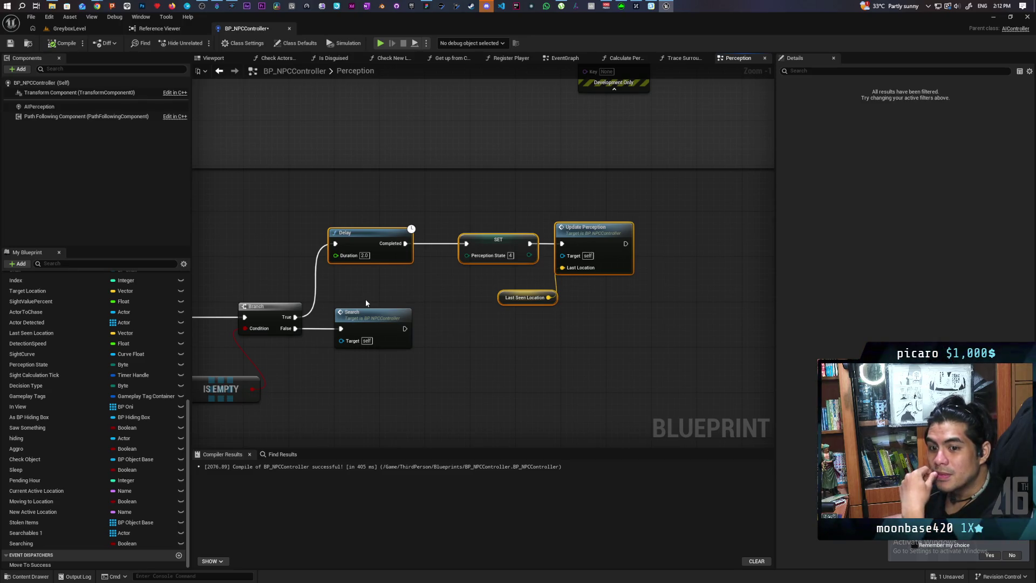
{"action": "mouse_move", "coordinate": [697, 196]}
{"action": "left_mouse_down"}
{"action": "mouse_move", "coordinate": [679, 232]}
{"action": "mouse_move", "coordinate": [361, 295]}
{"action": "mouse_move", "coordinate": [390, 287]}
{"action": "left_mouse_up"}
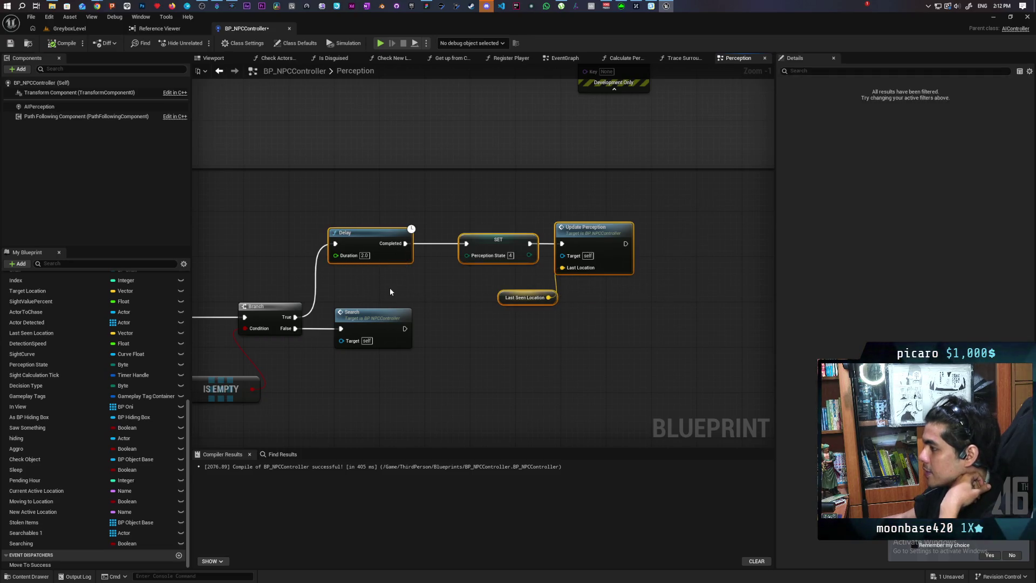
{"action": "left_click", "coordinate": [389, 287]}
Inspect the Update Perception node and its Last Seen Location input in the Delay chain.
{"action": "scroll", "coordinate": [389, 287], "scroll_direction": "up", "scroll_amount": 1}
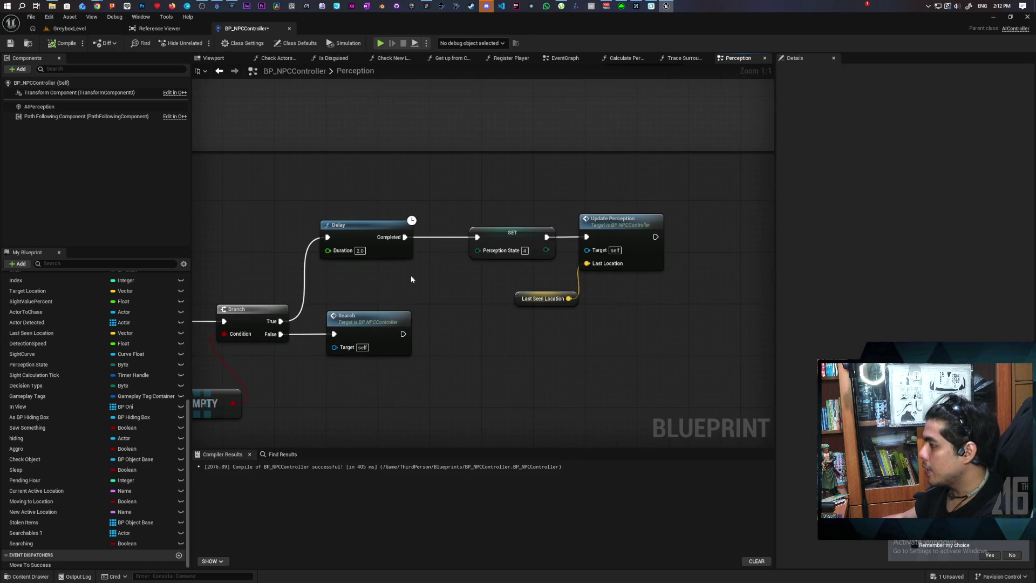
{"action": "scroll", "coordinate": [412, 279], "scroll_direction": "down", "scroll_amount": 3}
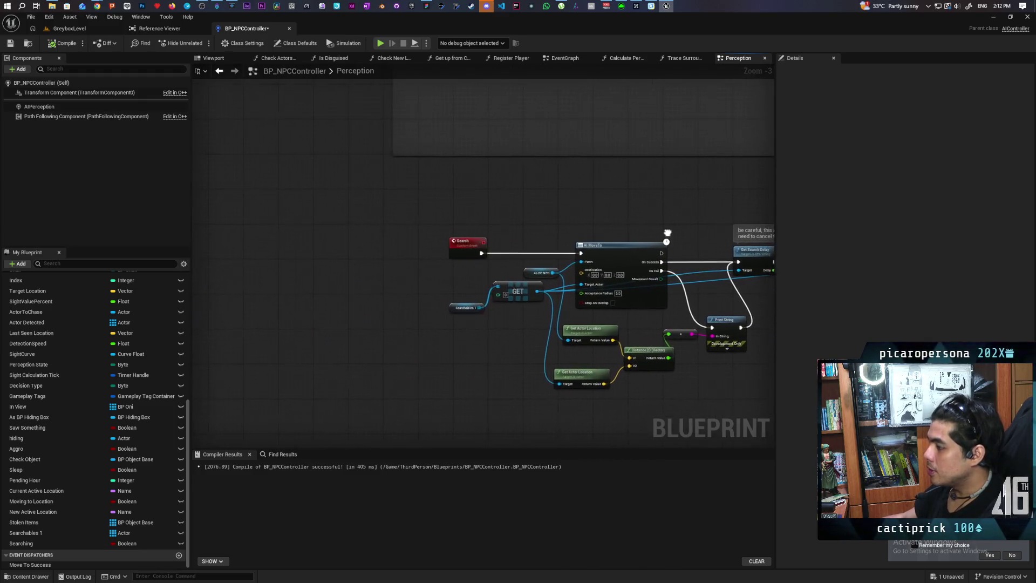
{"action": "scroll", "coordinate": [647, 177], "scroll_direction": "up", "scroll_amount": 4}
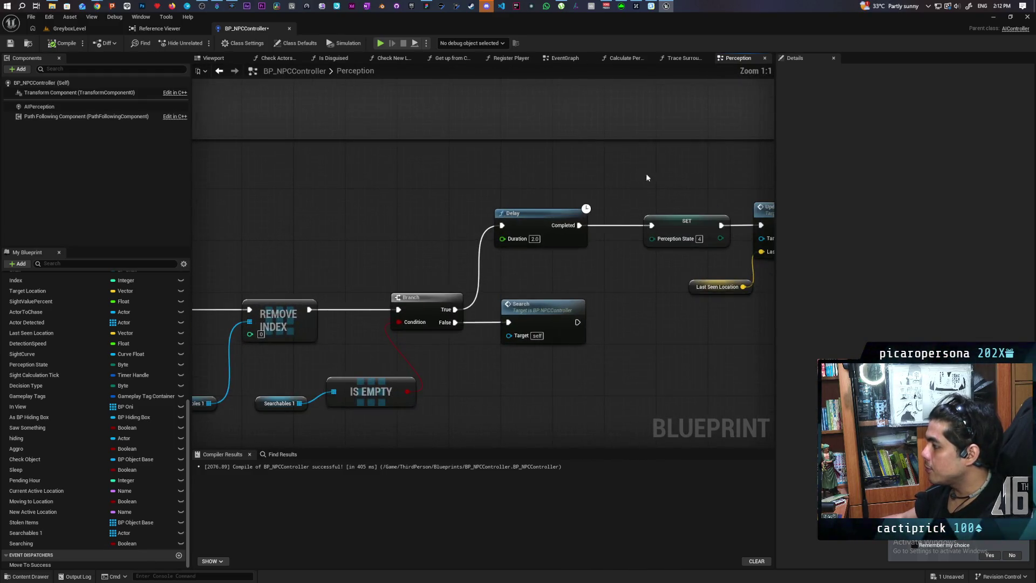
{"action": "mouse_move", "coordinate": [647, 177]}
{"action": "left_mouse_down"}
{"action": "mouse_move", "coordinate": [475, 259]}
{"action": "mouse_move", "coordinate": [459, 290]}
{"action": "left_mouse_up"}
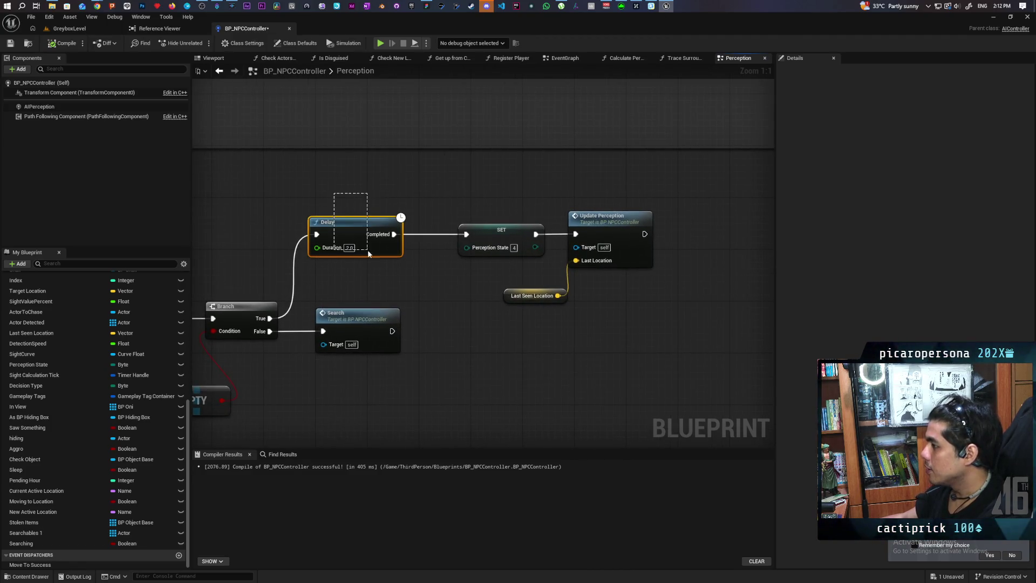
{"action": "left_click_drag", "start_coordinate": [368, 251], "coordinate": [651, 294]}
{"action": "left_click", "coordinate": [275, 256]}
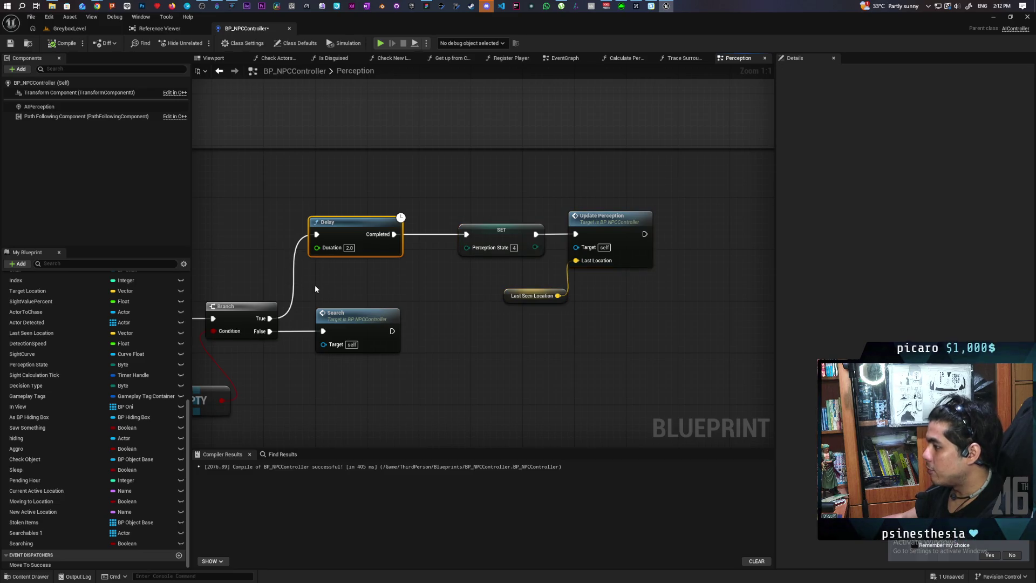
{"action": "scroll", "coordinate": [322, 284], "scroll_direction": "down", "scroll_amount": 6}
{"action": "scroll", "coordinate": [325, 278], "scroll_direction": "down", "scroll_amount": 4}
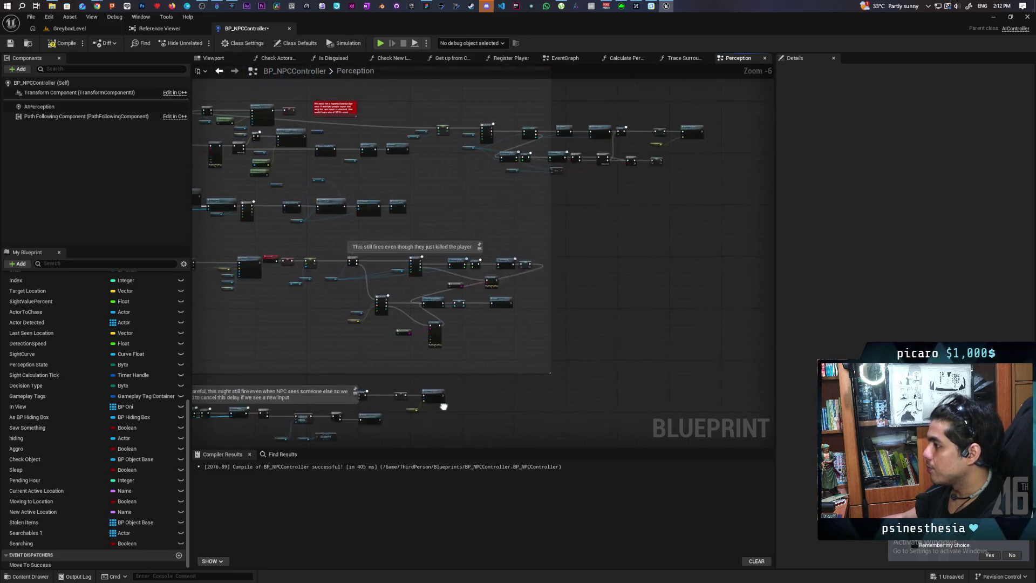
{"action": "scroll", "coordinate": [463, 270], "scroll_direction": "up", "scroll_amount": 7}
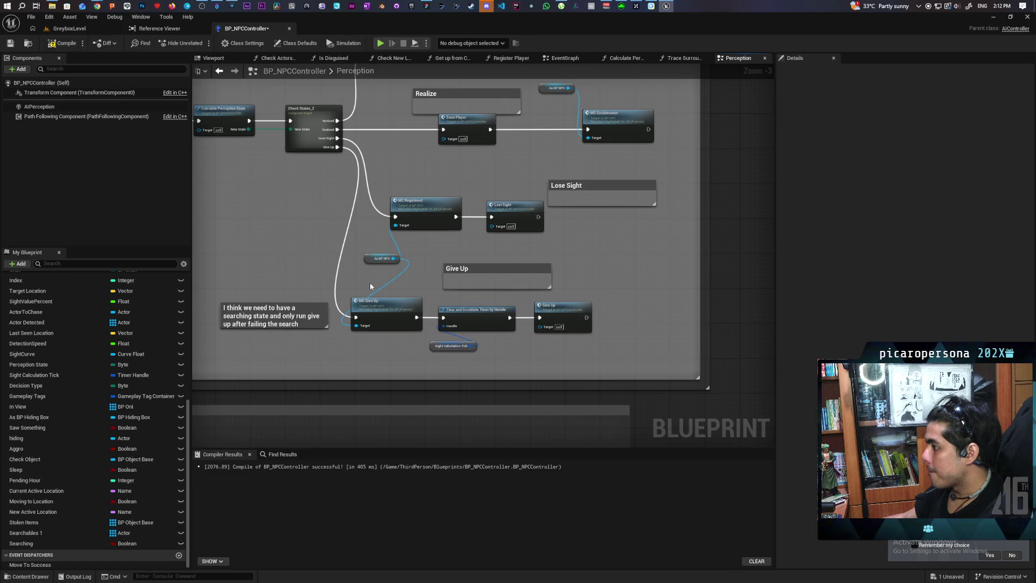
{"action": "scroll", "coordinate": [364, 278], "scroll_direction": "down", "scroll_amount": 5}
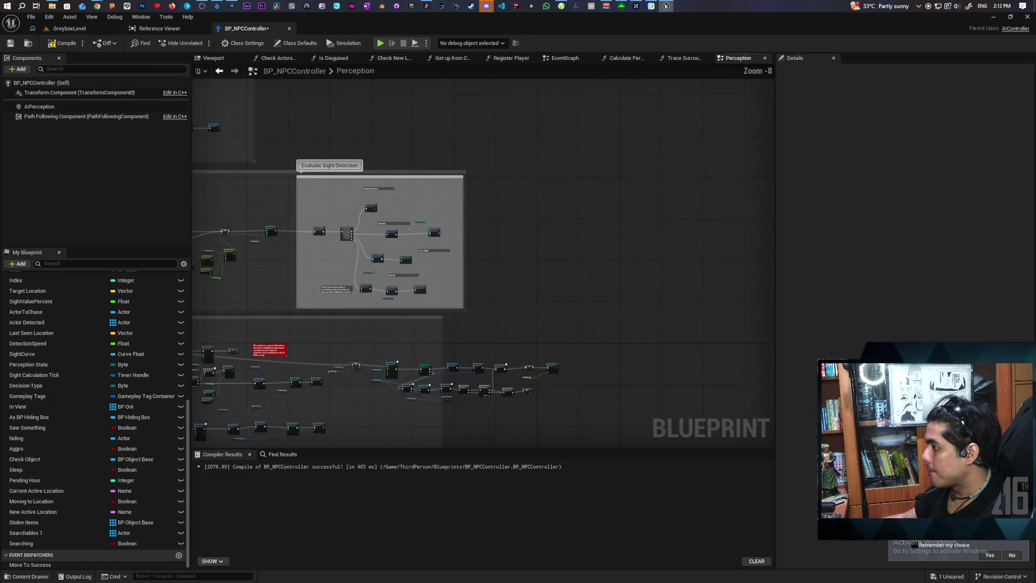
{"action": "scroll", "coordinate": [397, 361], "scroll_direction": "up", "scroll_amount": 9}
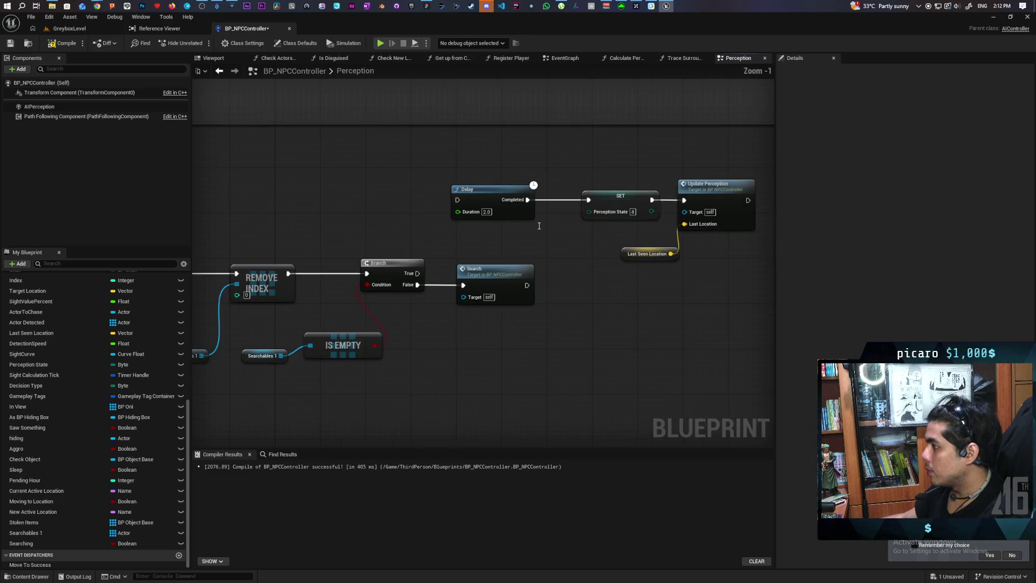
{"action": "scroll", "coordinate": [542, 234], "scroll_direction": "down", "scroll_amount": 1}
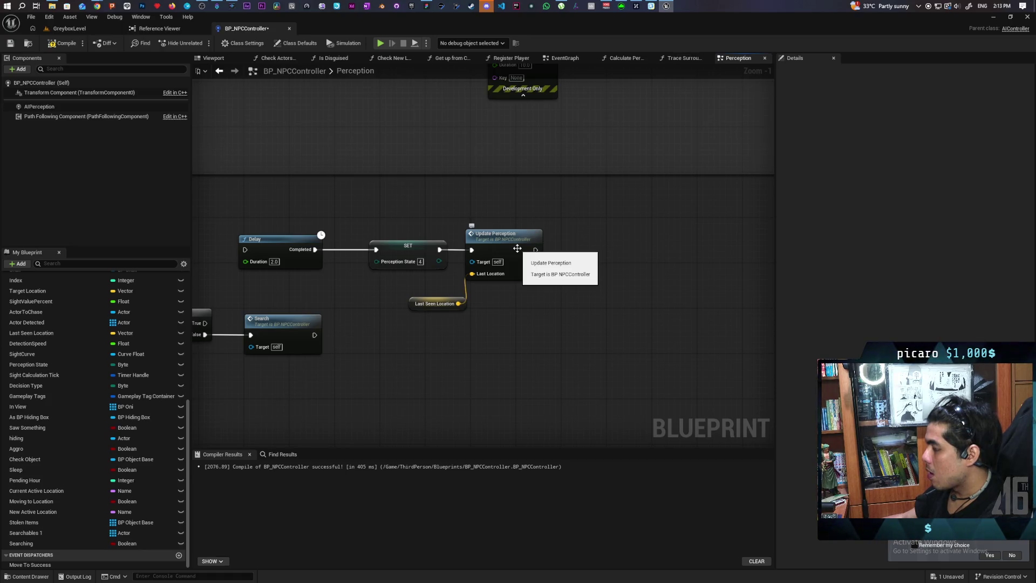
Select the Delay, SET and Update Perception nodes and frame them beside the Branch.
{"action": "mouse_move", "coordinate": [572, 206]}
{"action": "left_mouse_down"}
{"action": "mouse_move", "coordinate": [398, 335]}
{"action": "mouse_move", "coordinate": [422, 328]}
{"action": "left_mouse_up"}
{"action": "left_click_drag", "start_coordinate": [277, 212], "coordinate": [523, 308]}
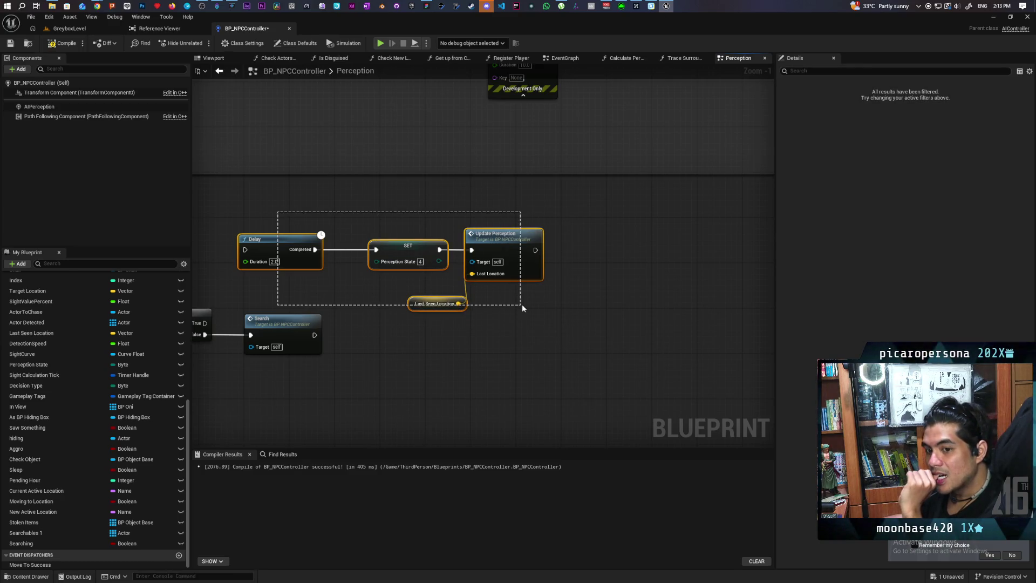
{"action": "left_click_drag", "start_coordinate": [523, 306], "coordinate": [523, 306]}
{"action": "left_click", "coordinate": [375, 377]}
{"action": "mouse_move", "coordinate": [375, 378]}
{"action": "left_mouse_down"}
{"action": "mouse_move", "coordinate": [567, 363]}
{"action": "mouse_move", "coordinate": [772, 311]}
{"action": "left_mouse_up"}
{"action": "scroll", "coordinate": [314, 324], "scroll_direction": "down", "scroll_amount": 2}
{"action": "mouse_move", "coordinate": [701, 303]}
{"action": "left_mouse_down"}
{"action": "mouse_move", "coordinate": [389, 332]}
{"action": "mouse_move", "coordinate": [482, 340]}
{"action": "left_mouse_up"}
{"action": "scroll", "coordinate": [389, 332], "scroll_direction": "up", "scroll_amount": 1}
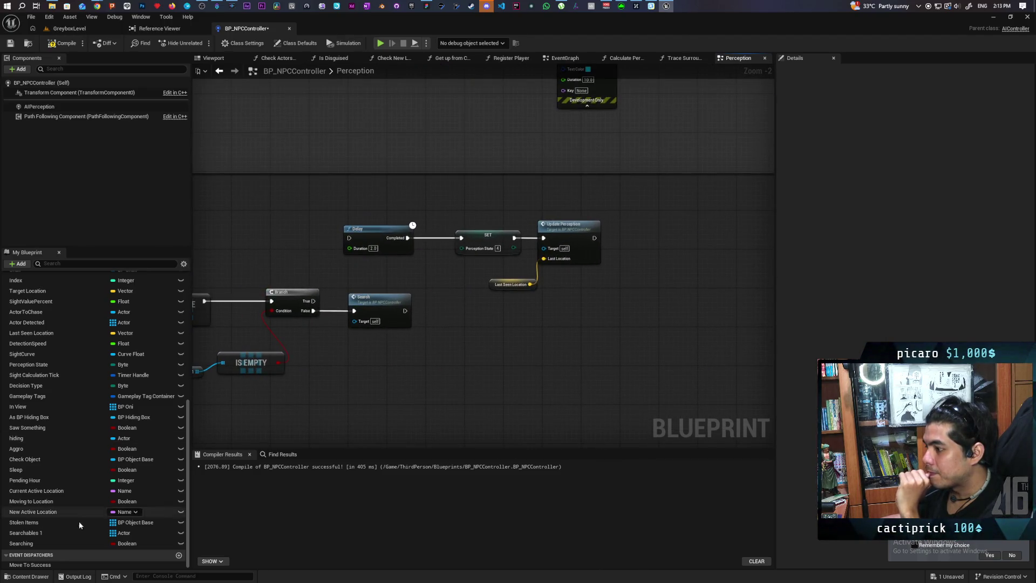
Attach a SET Searching node to Branch True and move the Delay chain right.
{"action": "left_click_drag", "start_coordinate": [28, 547], "coordinate": [348, 296]}
{"action": "left_click_drag", "start_coordinate": [356, 298], "coordinate": [296, 234]}
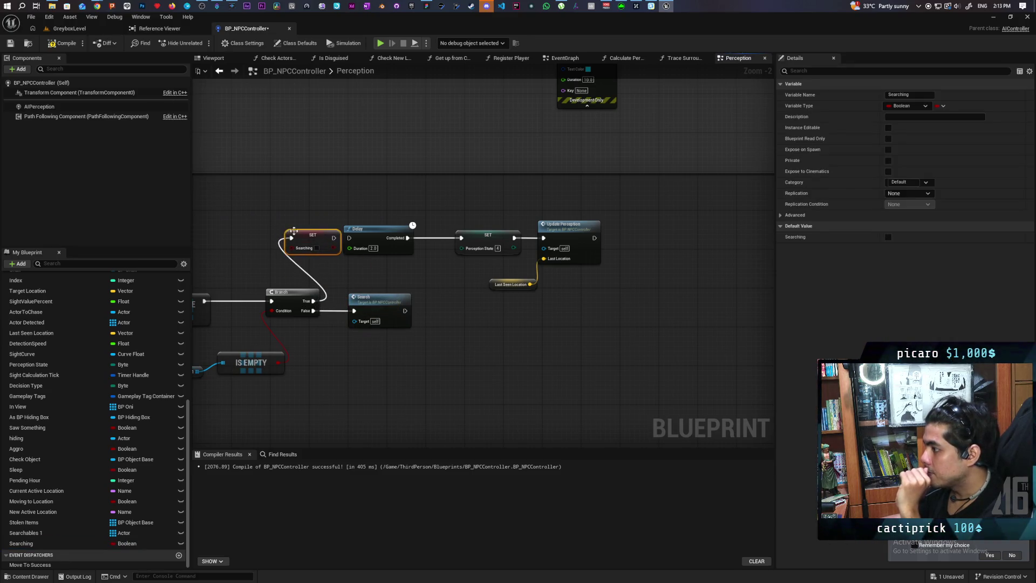
{"action": "left_click", "coordinate": [387, 219]}
{"action": "mouse_move", "coordinate": [388, 222]}
{"action": "left_mouse_down"}
{"action": "mouse_move", "coordinate": [598, 289]}
{"action": "mouse_move", "coordinate": [561, 226]}
{"action": "left_mouse_up"}
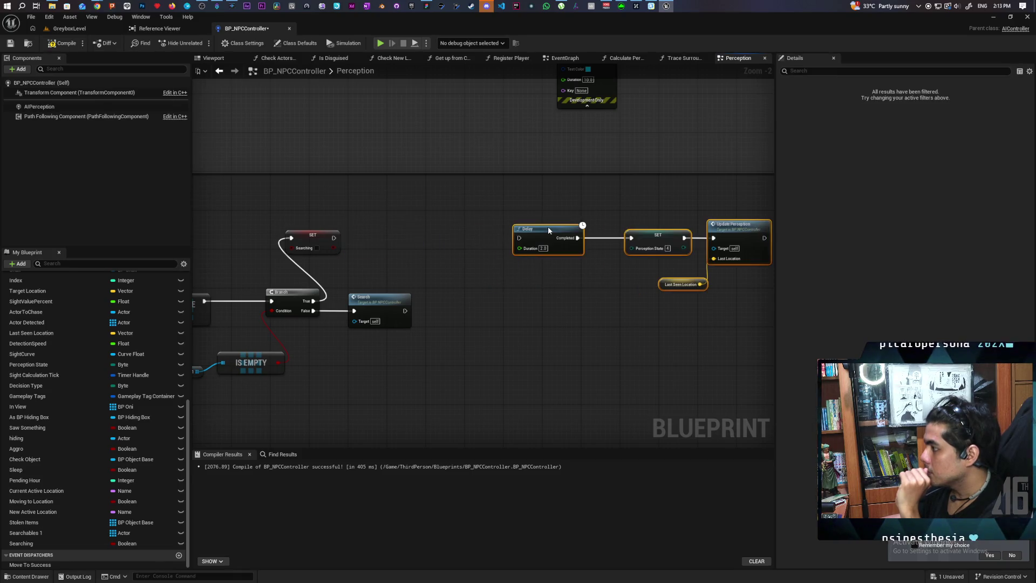
{"action": "left_click_drag", "start_coordinate": [320, 240], "coordinate": [372, 232]}
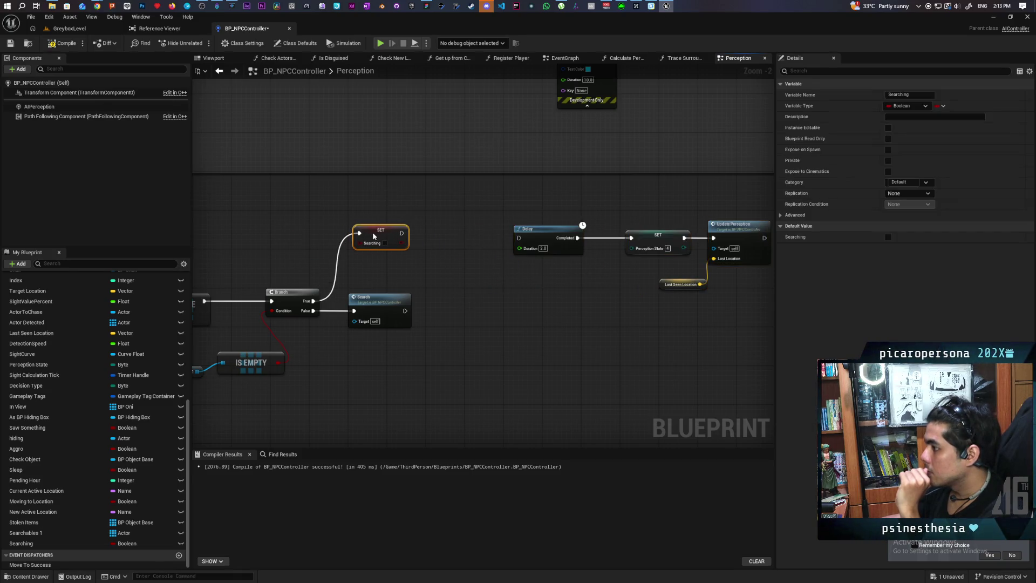
{"action": "left_click", "coordinate": [304, 225]}
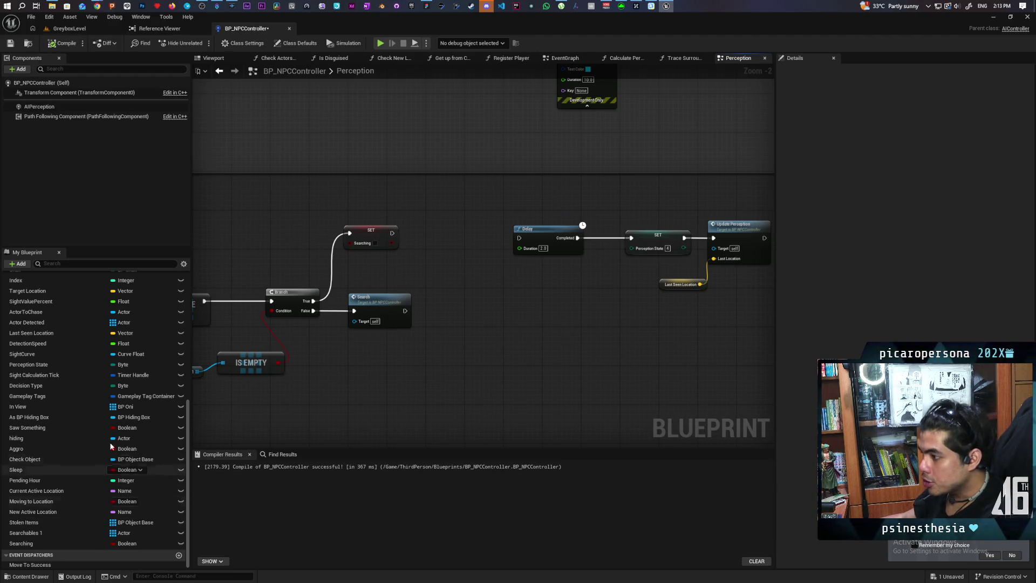
Place a Sight Value Percent getter below the SET node and create a <= comparison from it.
{"action": "scroll", "coordinate": [76, 348], "scroll_direction": "up", "scroll_amount": 3}
{"action": "scroll", "coordinate": [76, 347], "scroll_direction": "down", "scroll_amount": 3}
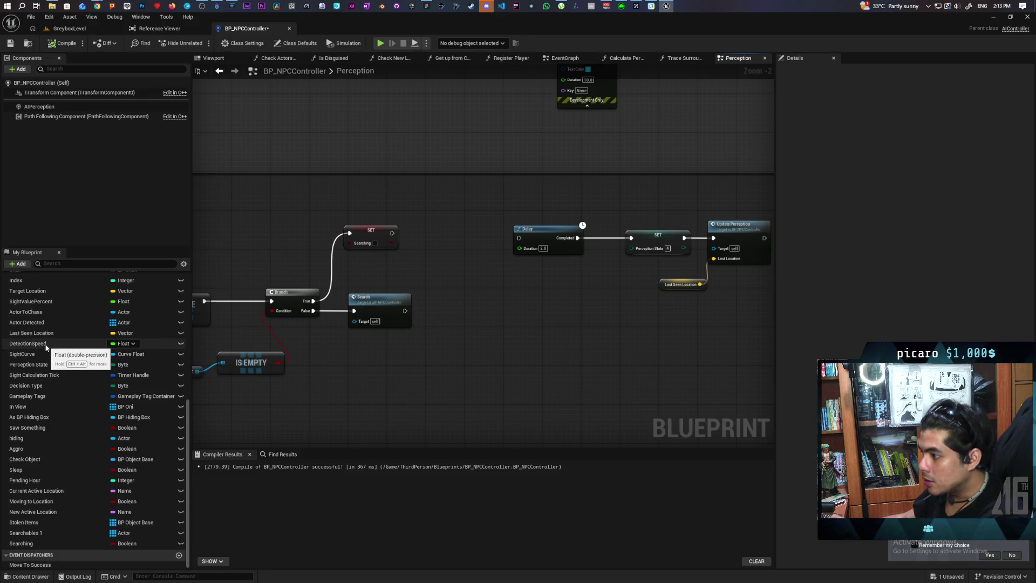
{"action": "left_click_drag", "start_coordinate": [31, 302], "coordinate": [351, 219]}
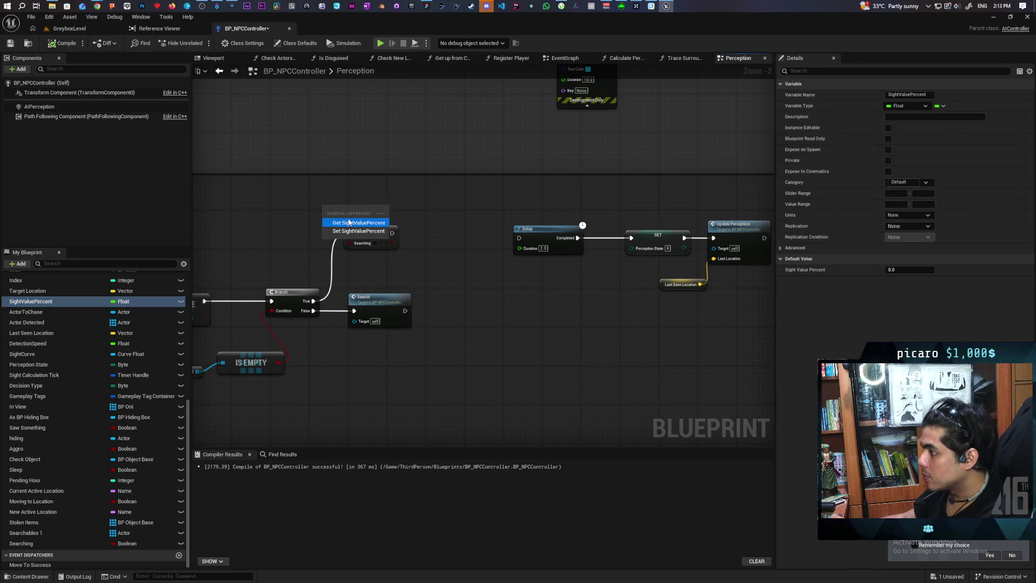
{"action": "left_click", "coordinate": [349, 223]}
{"action": "scroll", "coordinate": [358, 213], "scroll_direction": "up", "scroll_amount": 2}
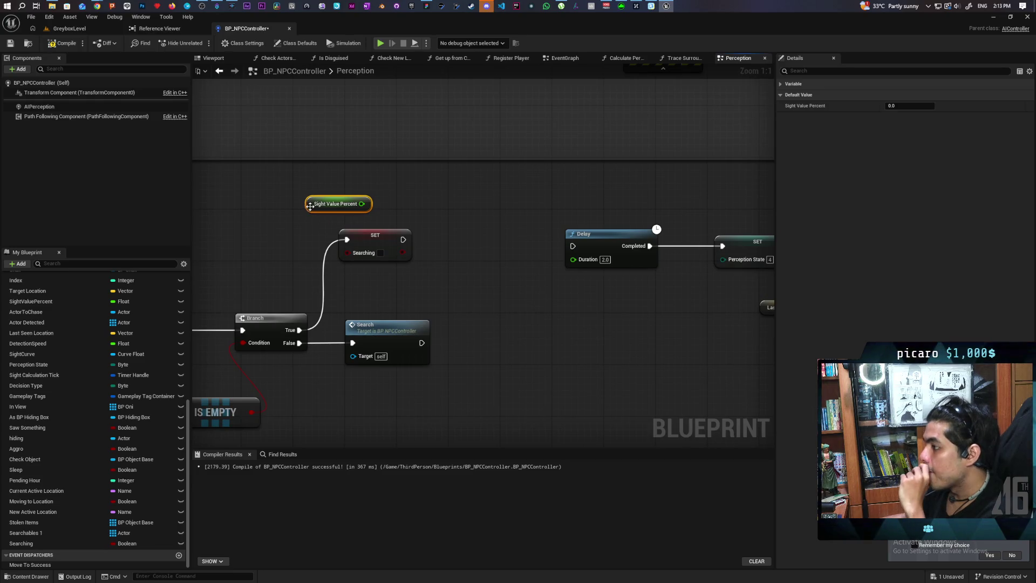
{"action": "mouse_move", "coordinate": [310, 206]}
{"action": "left_mouse_down"}
{"action": "mouse_move", "coordinate": [363, 291]}
{"action": "mouse_move", "coordinate": [350, 284]}
{"action": "mouse_move", "coordinate": [444, 282]}
{"action": "left_mouse_up"}
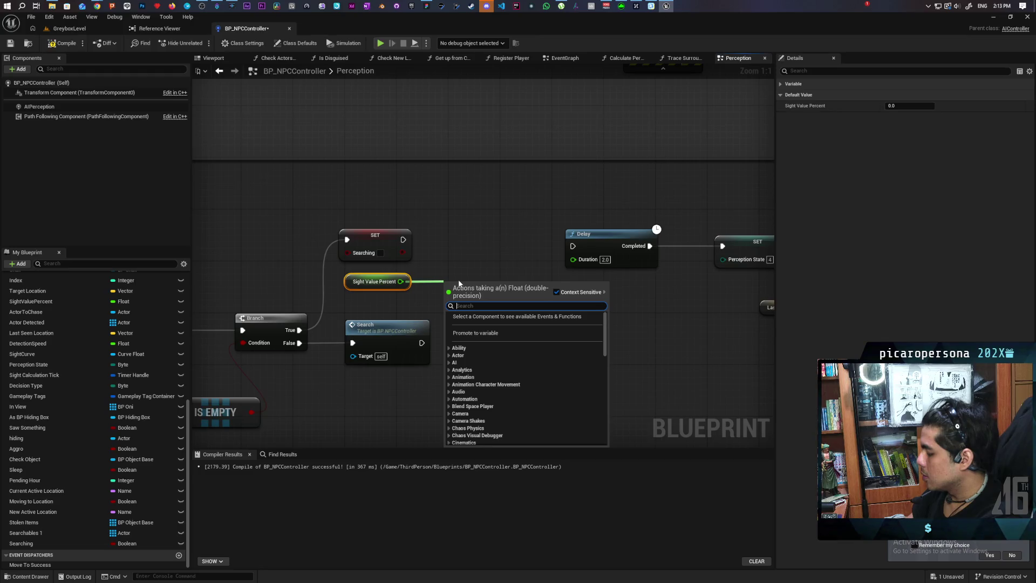
{"action": "type", "text": "<"}
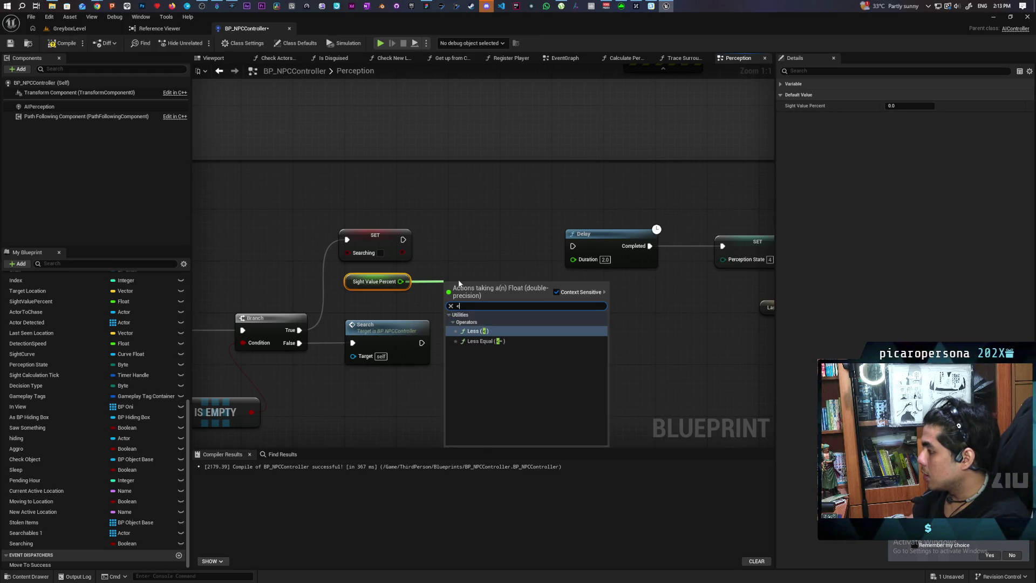
{"action": "key", "text": "Down"}
{"action": "key", "text": "Return"}
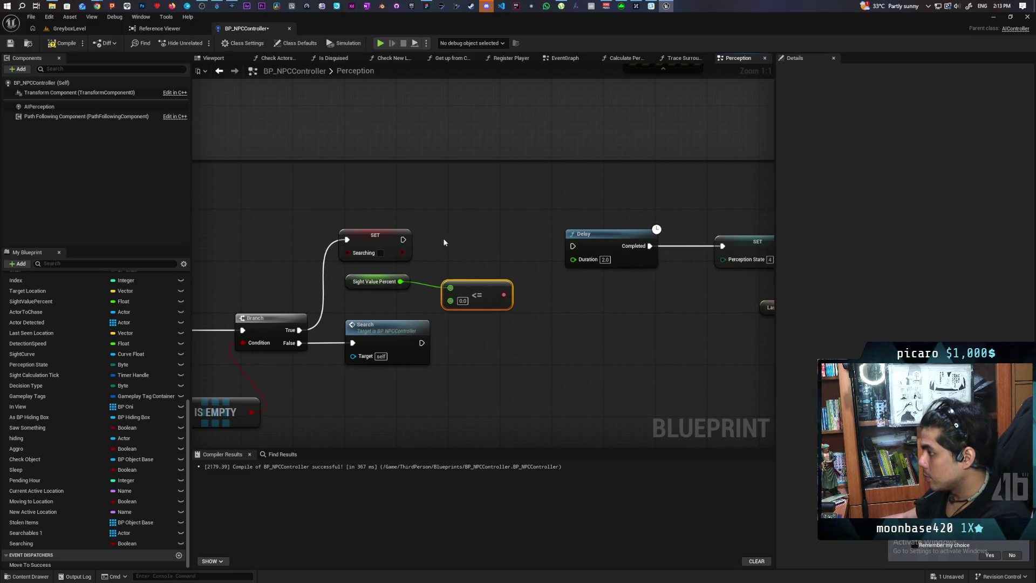
Add a Branch after SET Searching and feed the <= 0.0 result into its Condition.
{"action": "left_click", "coordinate": [463, 233]}
{"action": "left_click_drag", "start_coordinate": [403, 239], "coordinate": [469, 240]}
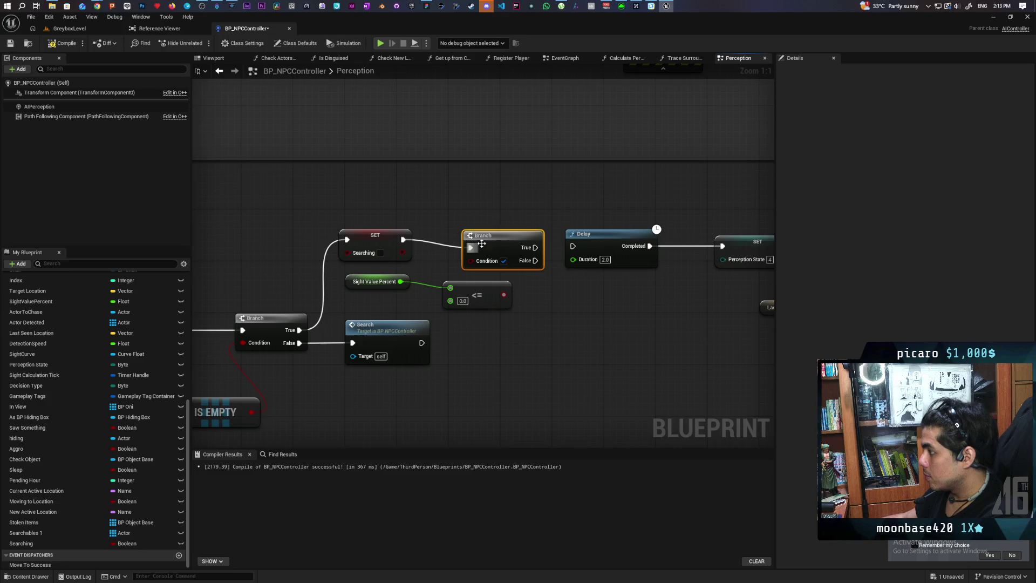
{"action": "mouse_move", "coordinate": [504, 294]}
{"action": "left_mouse_down"}
{"action": "mouse_move", "coordinate": [540, 281]}
{"action": "mouse_move", "coordinate": [469, 252]}
{"action": "left_mouse_up"}
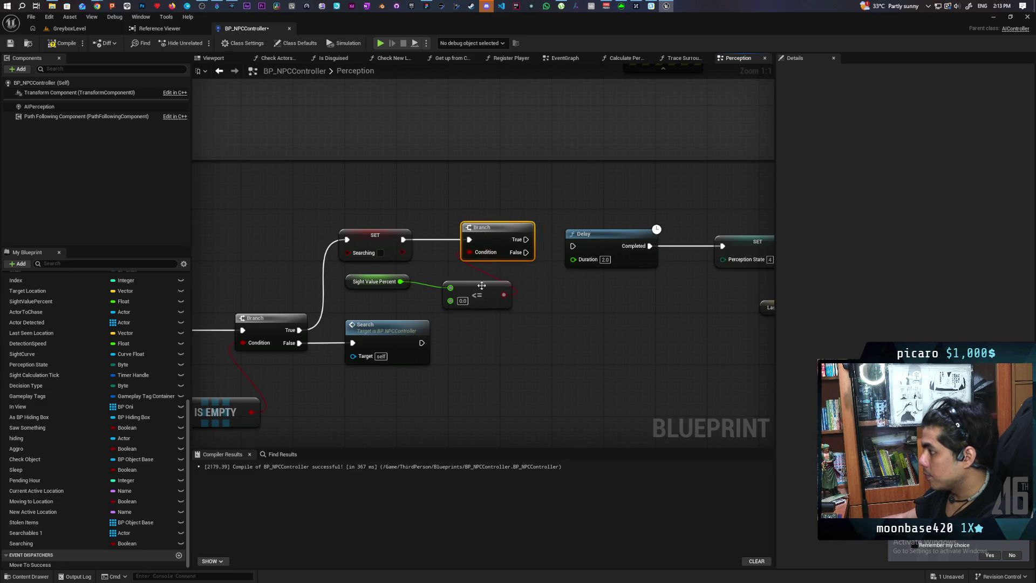
{"action": "left_click", "coordinate": [484, 287]}
{"action": "left_click_drag", "start_coordinate": [584, 324], "coordinate": [458, 378]}
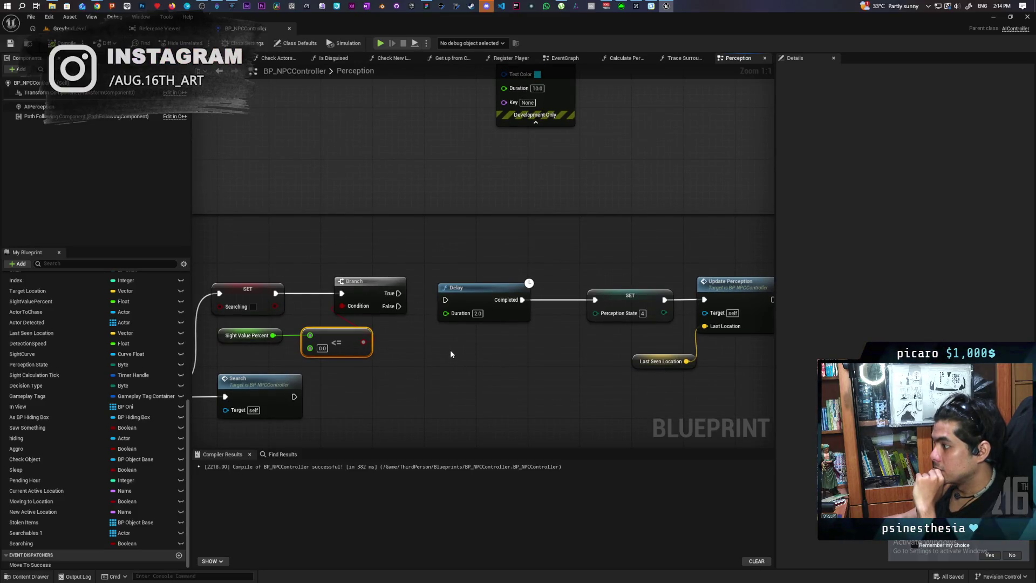
Move the searching comment aside and add a Branch before MC Give Up, conditioned on Searching.
{"action": "scroll", "coordinate": [451, 353], "scroll_direction": "down", "scroll_amount": 9}
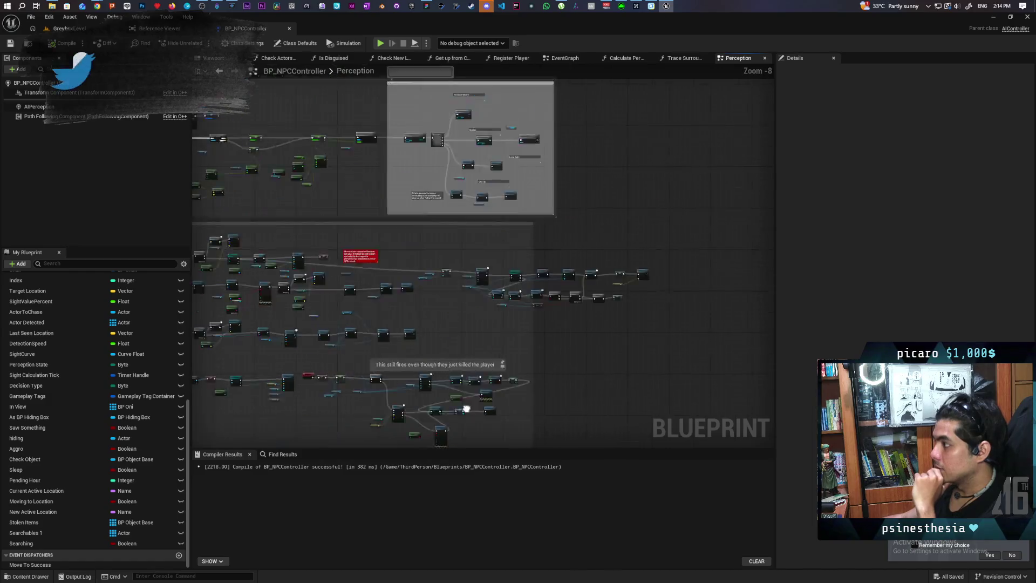
{"action": "scroll", "coordinate": [467, 319], "scroll_direction": "up", "scroll_amount": 8}
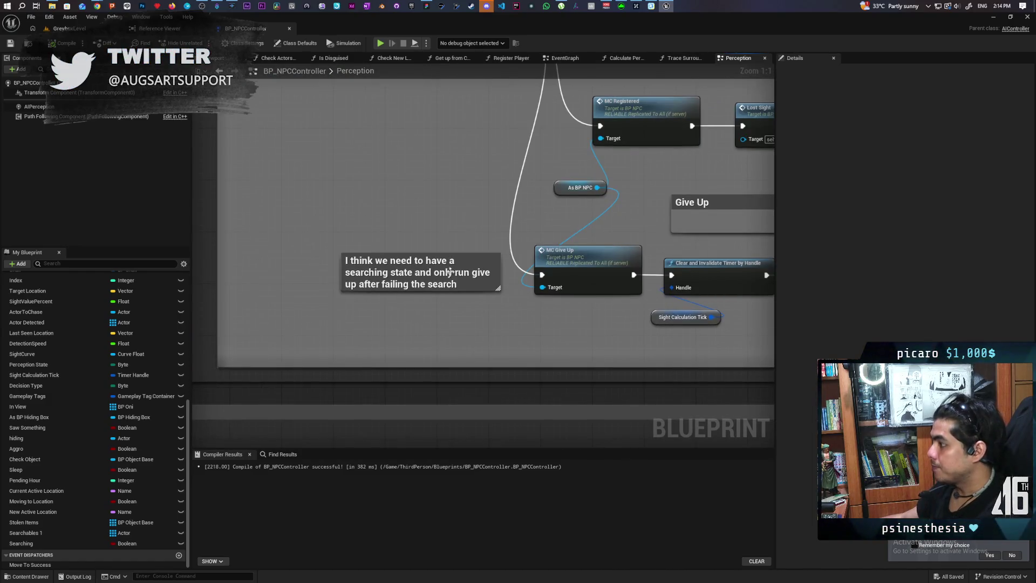
{"action": "left_click", "coordinate": [470, 264]}
{"action": "left_click_drag", "start_coordinate": [471, 264], "coordinate": [377, 266]}
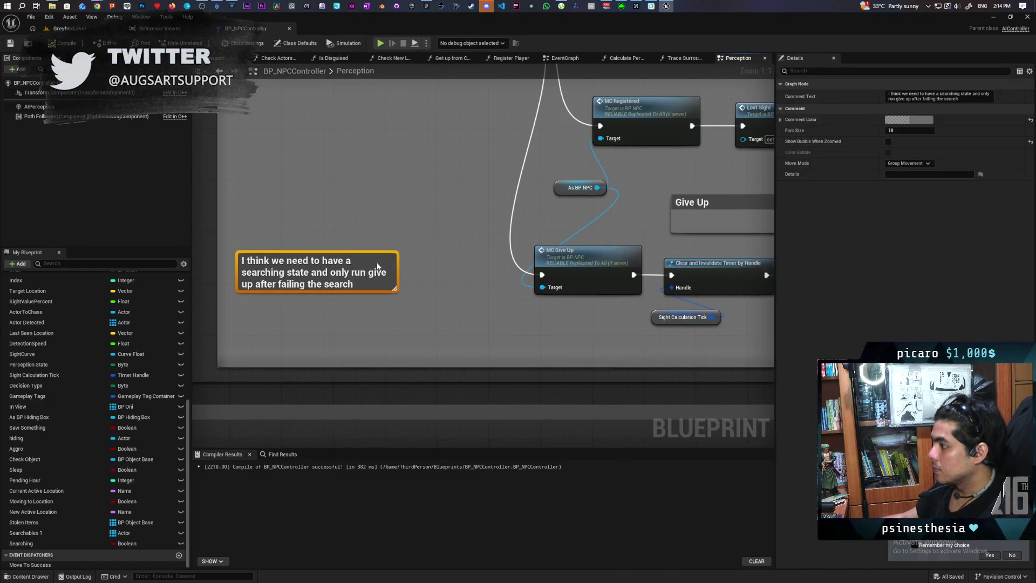
{"action": "left_click", "coordinate": [442, 303]}
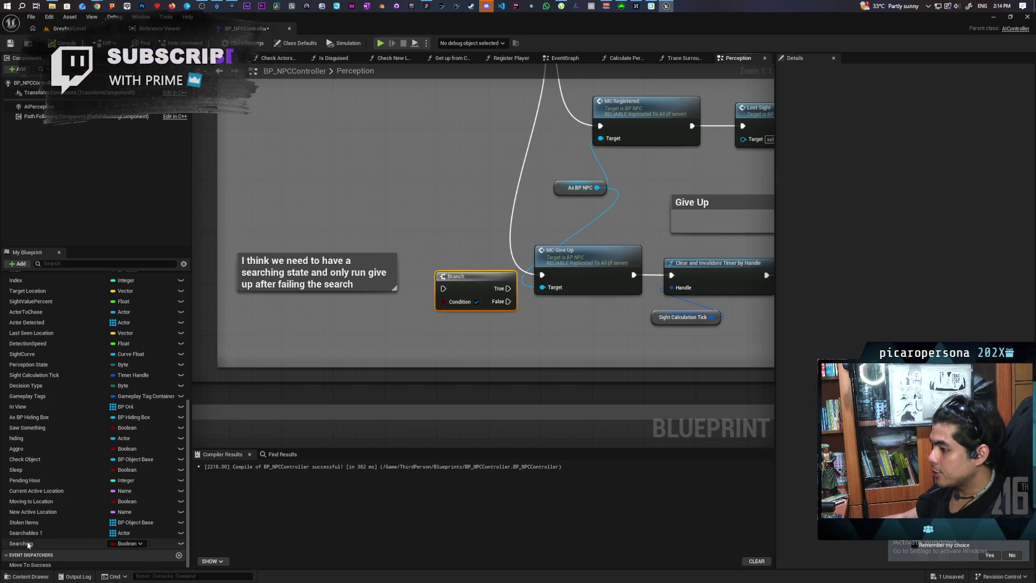
{"action": "left_click_drag", "start_coordinate": [22, 544], "coordinate": [446, 301]}
{"action": "left_click_drag", "start_coordinate": [367, 304], "coordinate": [387, 330]}
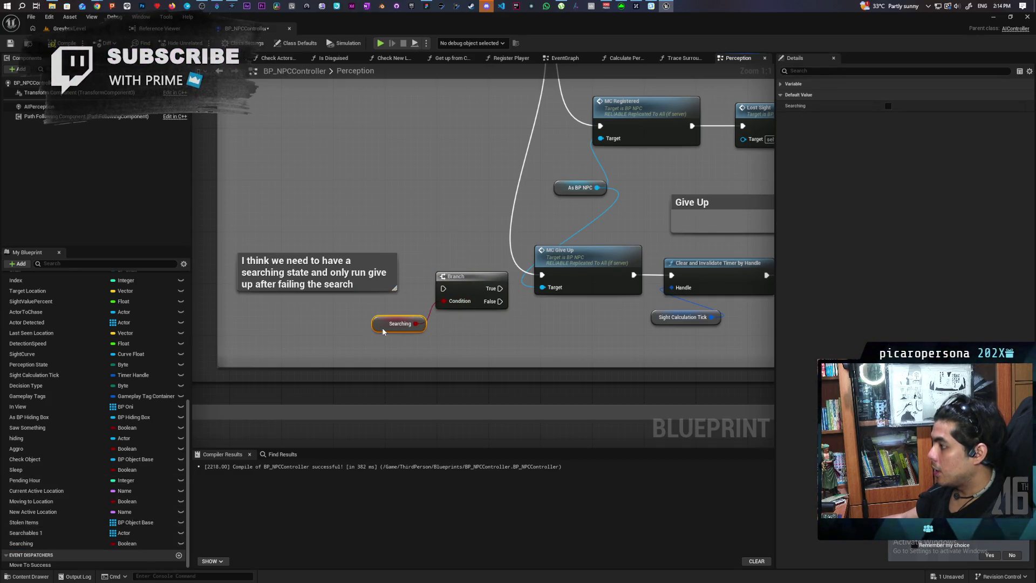
{"action": "left_click_drag", "start_coordinate": [457, 275], "coordinate": [458, 269]}
Route execution into the Branch, wire its False output to MC Give Up, and select the Give Up chain.
{"action": "mouse_move", "coordinate": [542, 275]}
{"action": "left_mouse_down"}
{"action": "mouse_move", "coordinate": [426, 275]}
{"action": "mouse_move", "coordinate": [542, 275]}
{"action": "left_mouse_up"}
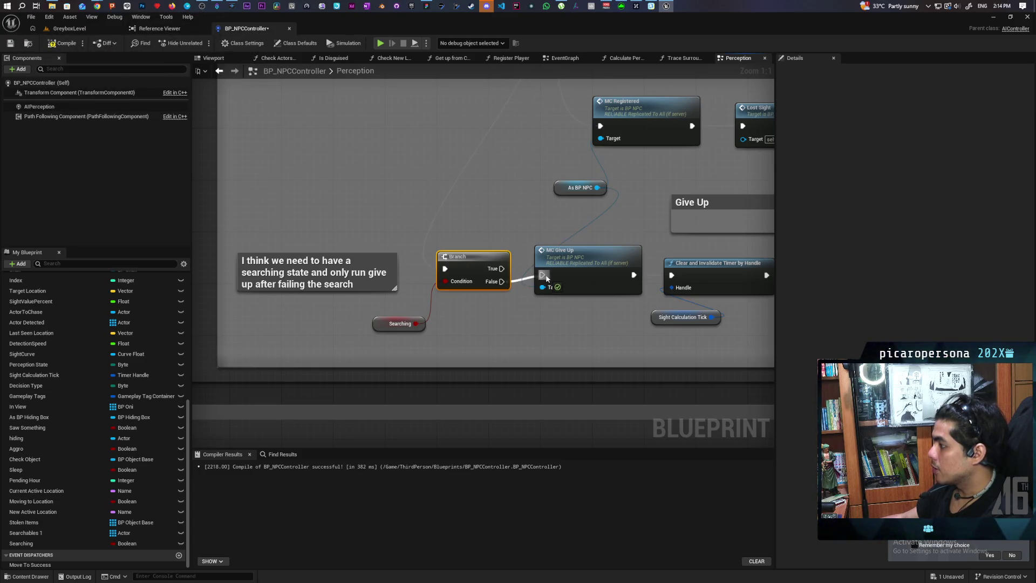
{"action": "left_click_drag", "start_coordinate": [631, 307], "coordinate": [477, 318]}
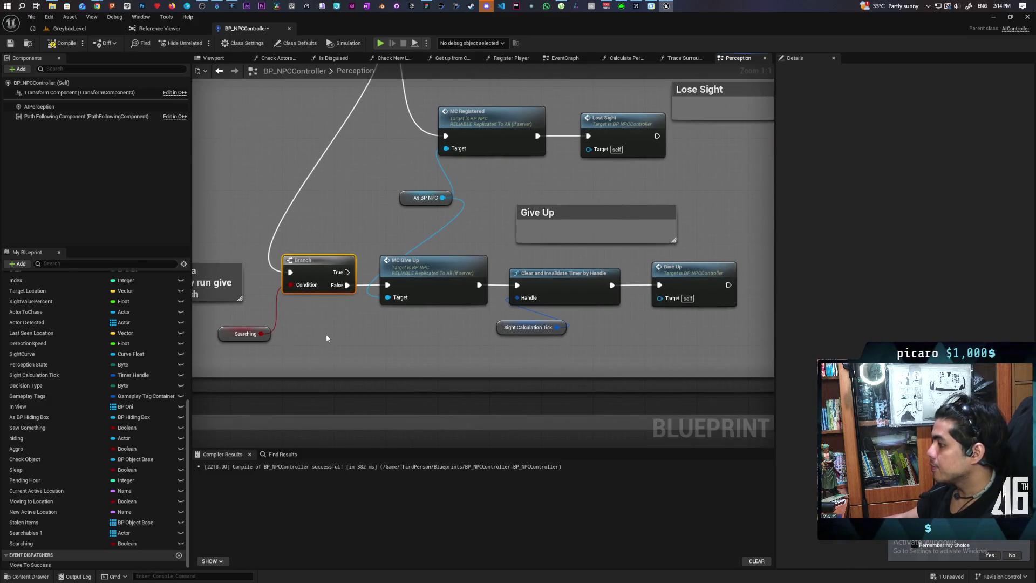
{"action": "left_click_drag", "start_coordinate": [326, 339], "coordinate": [344, 312]}
{"action": "left_click_drag", "start_coordinate": [434, 300], "coordinate": [340, 328]}
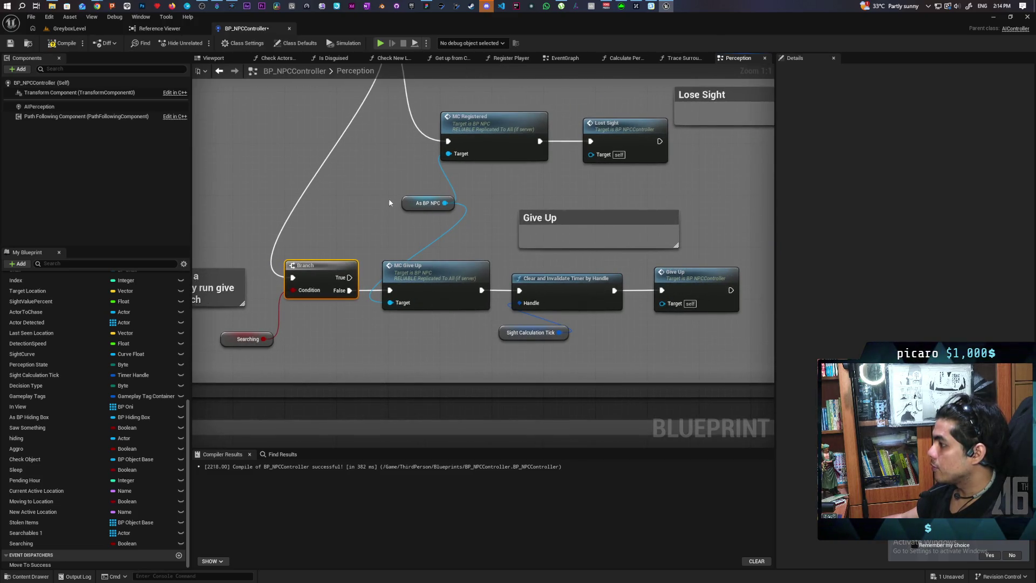
{"action": "left_click", "coordinate": [427, 202]}
{"action": "left_click", "coordinate": [532, 333], "text": "ctrl"}
{"action": "left_click_drag", "start_coordinate": [372, 315], "coordinate": [686, 284]}
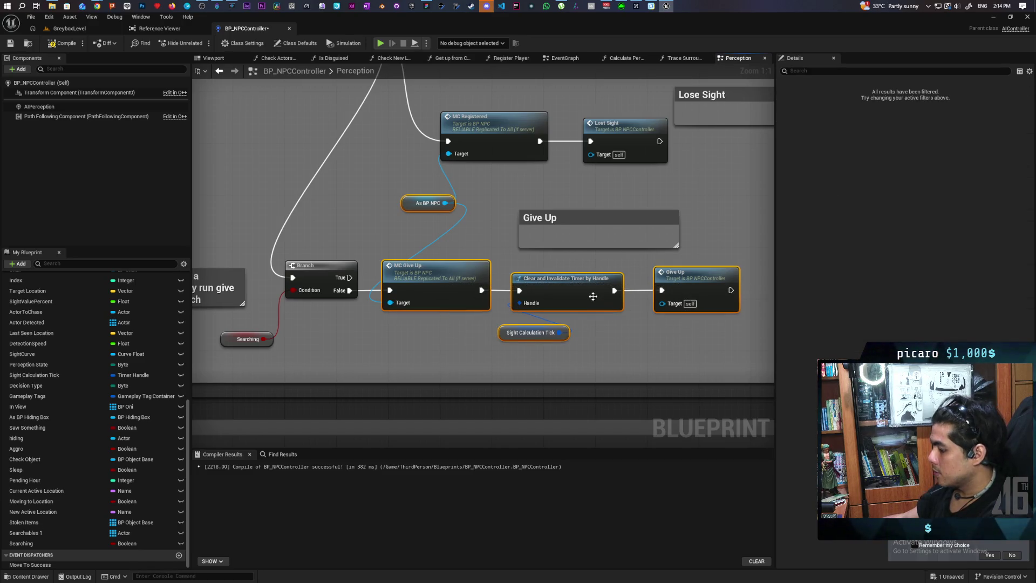
{"action": "scroll", "coordinate": [592, 297], "scroll_direction": "down", "scroll_amount": 7}
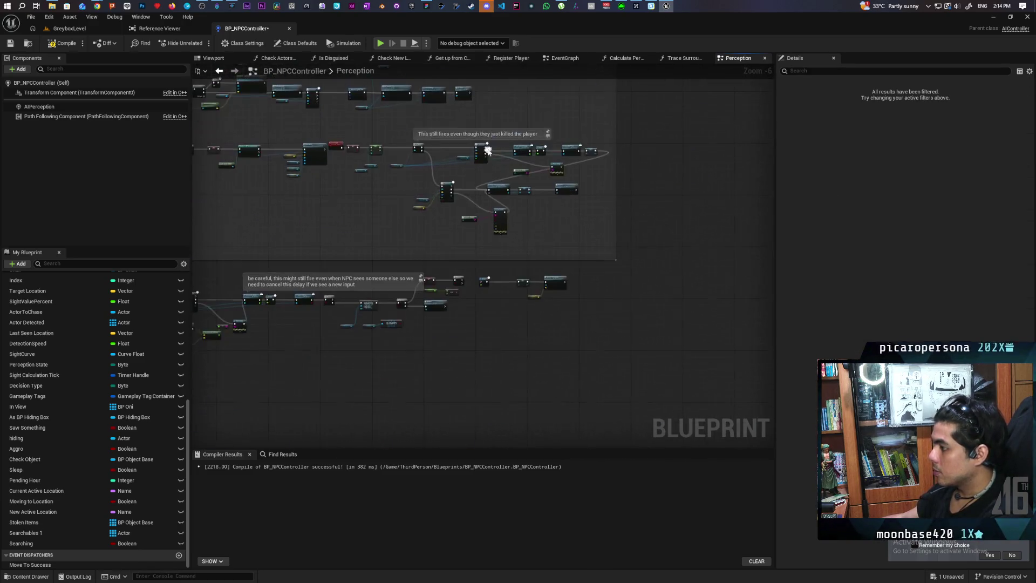
Paste the Give Up chain near the sight check and run the copied MC Give Up from Branch True.
{"action": "scroll", "coordinate": [458, 217], "scroll_direction": "up", "scroll_amount": 7}
{"action": "left_click", "coordinate": [468, 343]}
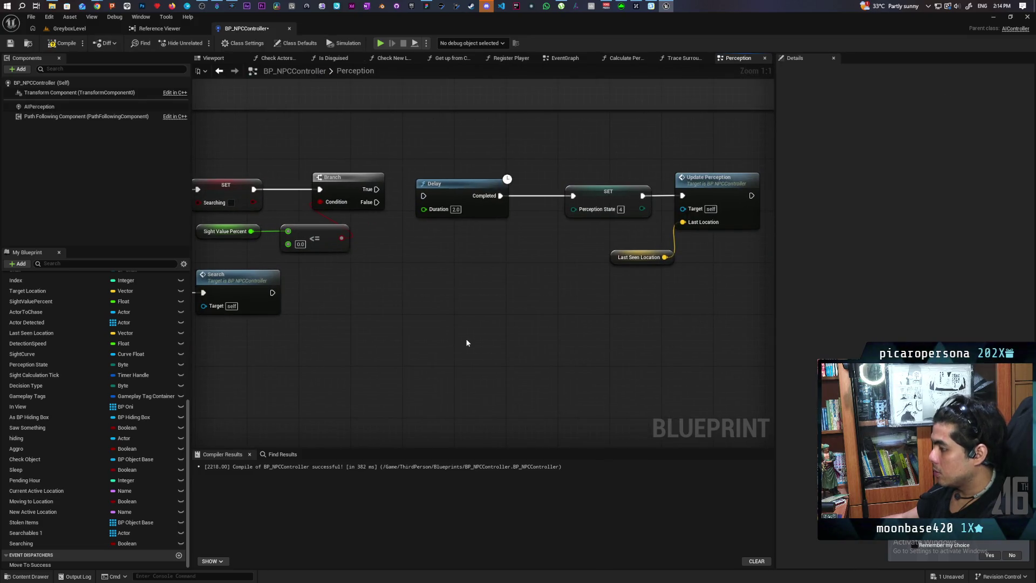
{"action": "key", "text": "ctrl+v"}
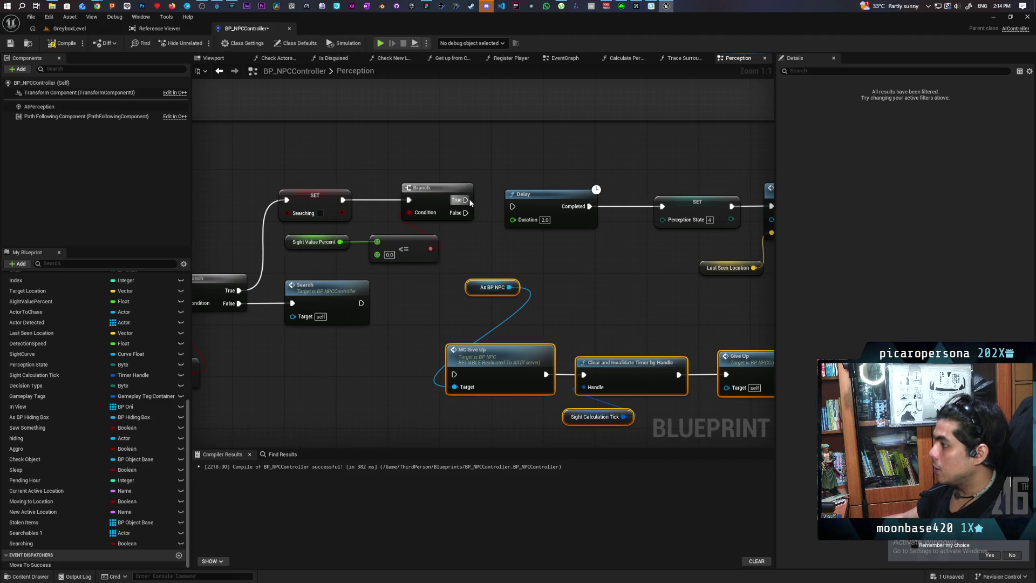
{"action": "left_click_drag", "start_coordinate": [470, 202], "coordinate": [454, 374]}
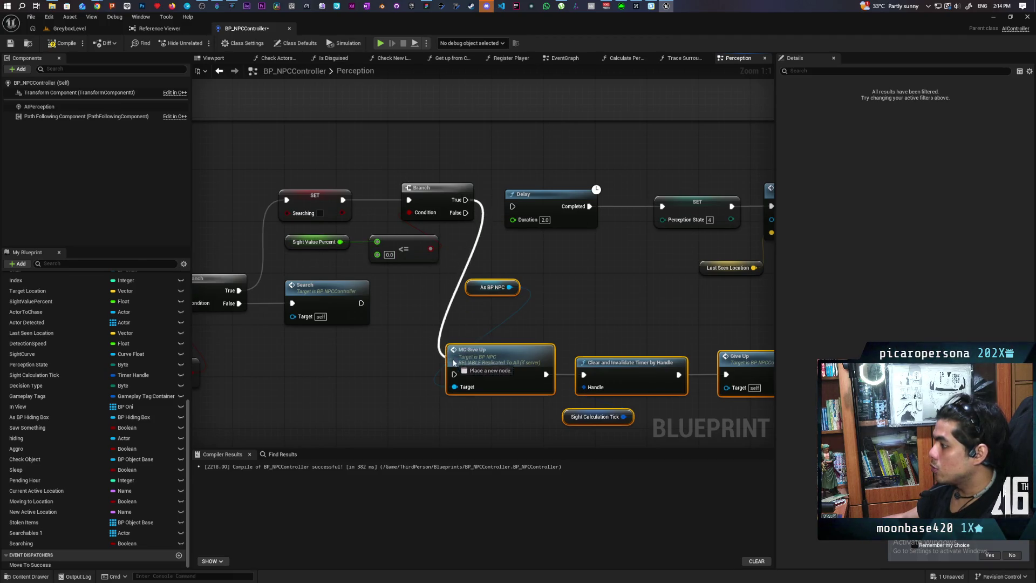
{"action": "left_click", "coordinate": [441, 318]}
{"action": "left_click_drag", "start_coordinate": [356, 230], "coordinate": [423, 283]}
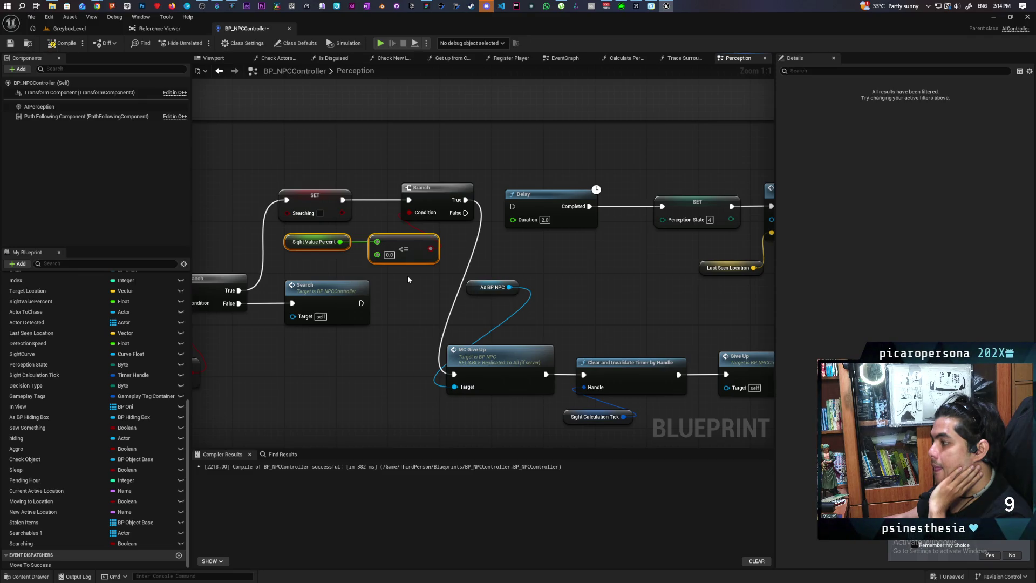
{"action": "scroll", "coordinate": [407, 275], "scroll_direction": "down", "scroll_amount": 1}
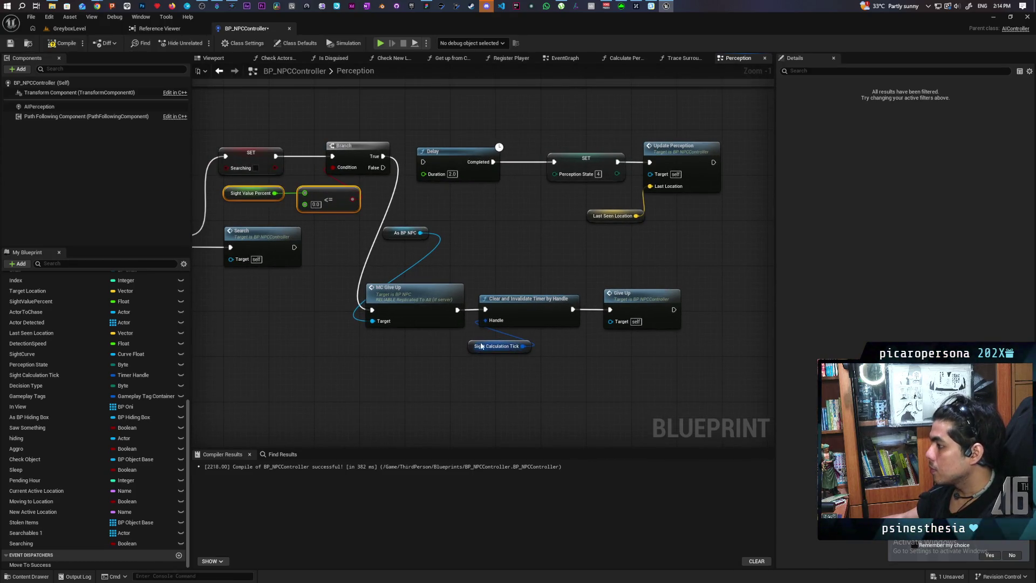
{"action": "left_click_drag", "start_coordinate": [397, 233], "coordinate": [385, 267]}
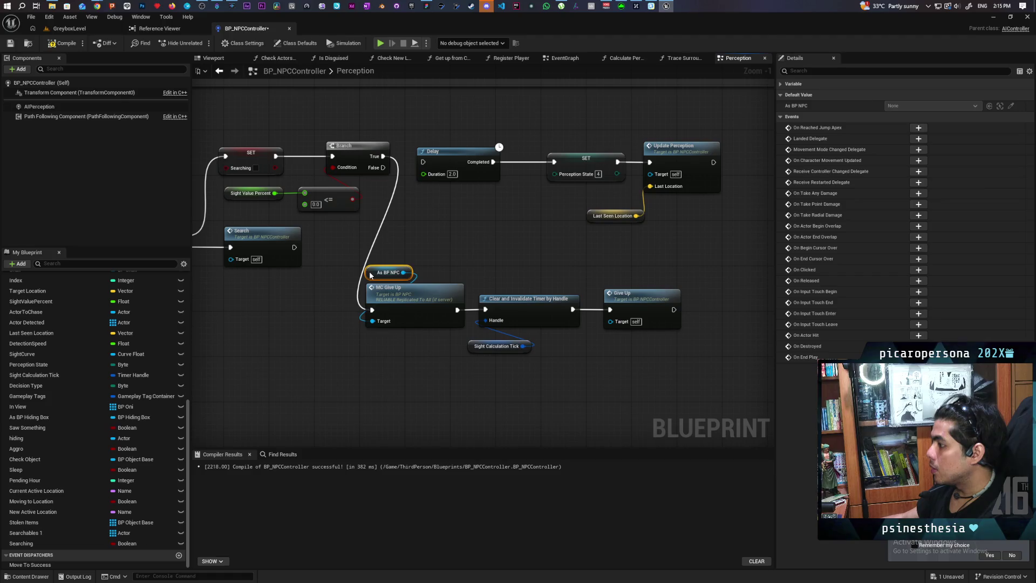
Detach the Clear and Invalidate Timer node, move it aside, and link MC Give Up directly to Give Up.
{"action": "left_click", "coordinate": [458, 306], "text": "ctrl"}
{"action": "left_click", "coordinate": [632, 296]}
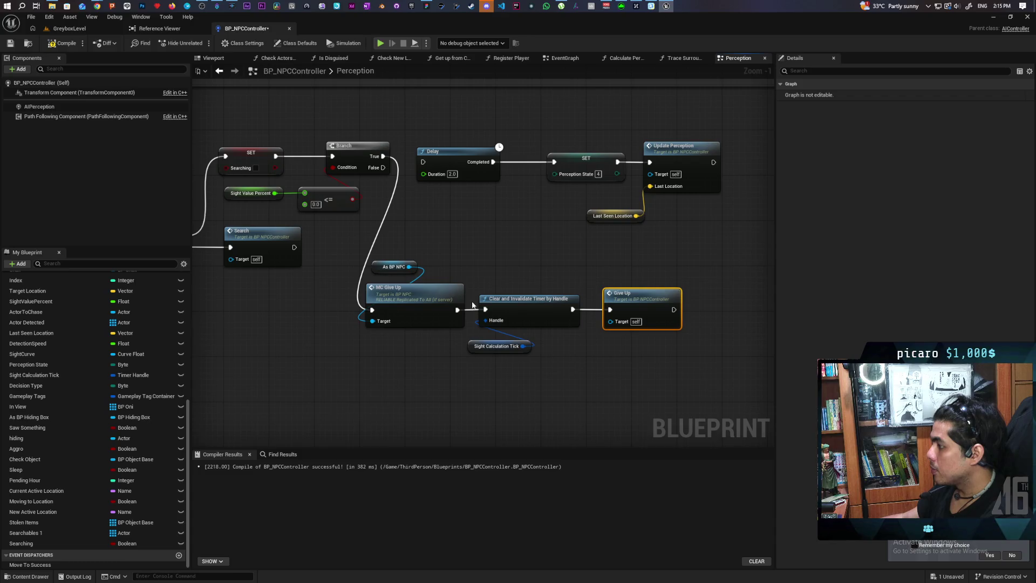
{"action": "left_click", "coordinate": [485, 310], "text": "alt"}
{"action": "left_click", "coordinate": [573, 309], "text": "alt"}
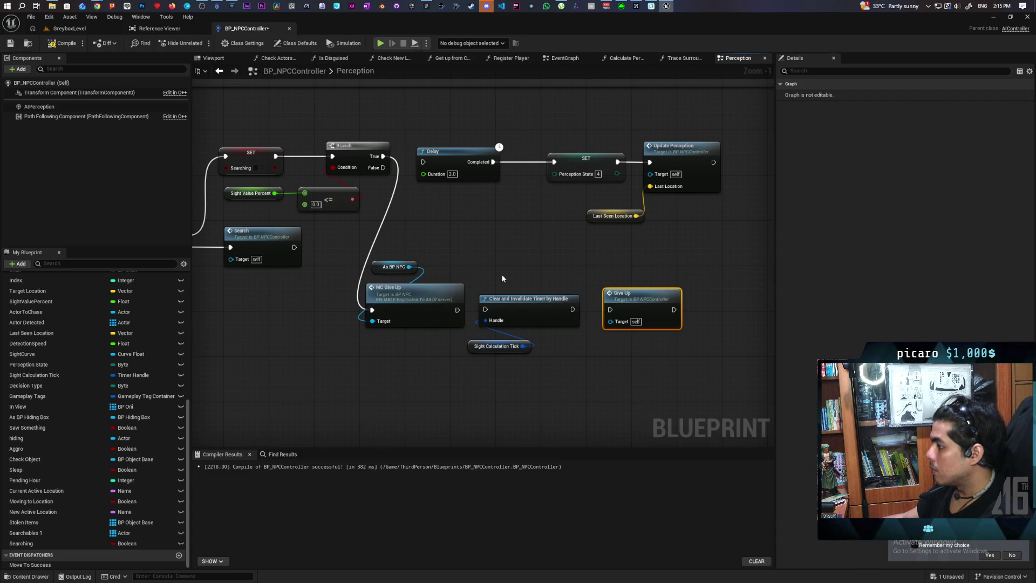
{"action": "left_click_drag", "start_coordinate": [501, 278], "coordinate": [502, 348]}
{"action": "left_click_drag", "start_coordinate": [526, 298], "coordinate": [515, 372]}
{"action": "mouse_move", "coordinate": [457, 309]}
{"action": "left_mouse_down"}
{"action": "mouse_move", "coordinate": [631, 328]}
{"action": "mouse_move", "coordinate": [619, 316]}
{"action": "mouse_move", "coordinate": [523, 307]}
{"action": "mouse_move", "coordinate": [643, 313]}
{"action": "left_mouse_up"}
{"action": "left_click_drag", "start_coordinate": [611, 223], "coordinate": [523, 227]}
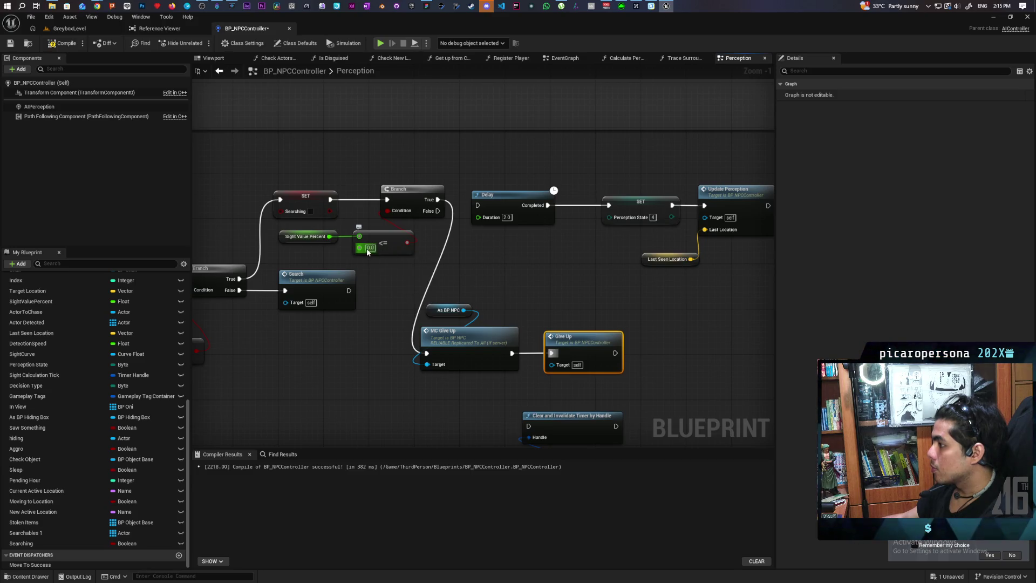
Delete the <= node and create a new > comparison from Sight Value Percent against 0.0.
{"action": "left_click", "coordinate": [370, 247]}
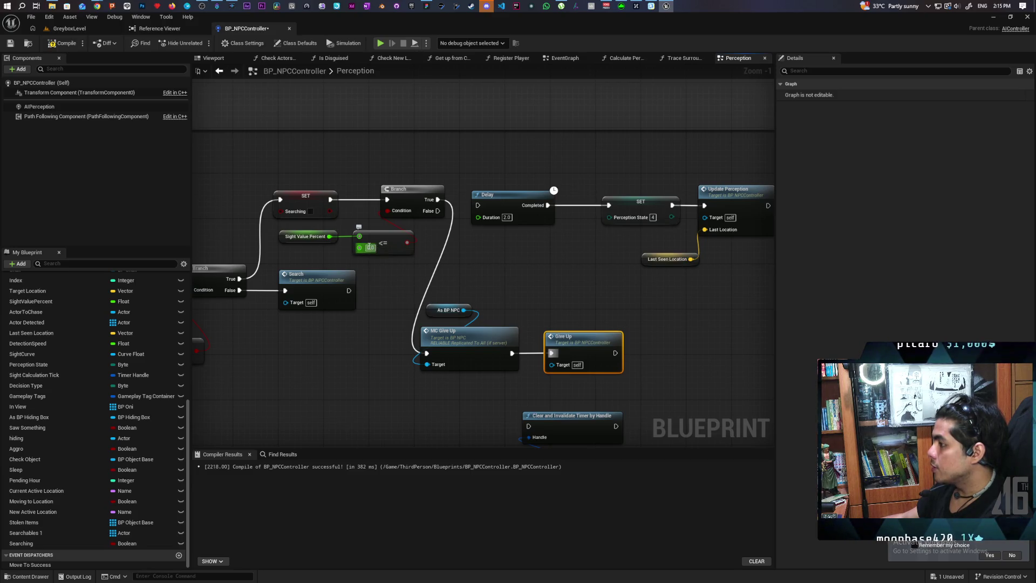
{"action": "left_click", "coordinate": [387, 263]}
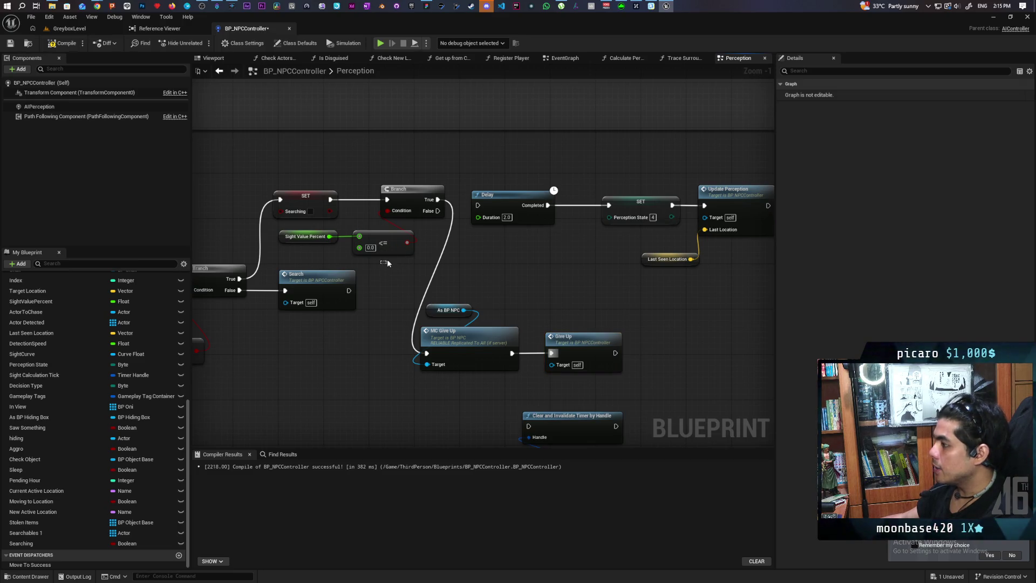
{"action": "key", "text": "Delete"}
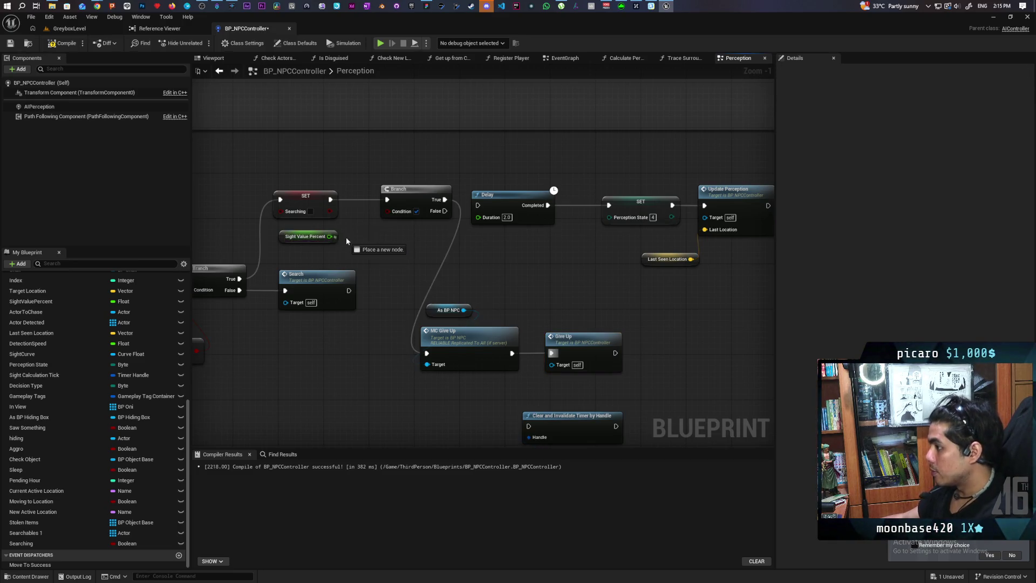
{"action": "mouse_move", "coordinate": [329, 237]}
{"action": "left_mouse_down"}
{"action": "mouse_move", "coordinate": [358, 243]}
{"action": "mouse_move", "coordinate": [388, 211]}
{"action": "mouse_move", "coordinate": [424, 352]}
{"action": "mouse_move", "coordinate": [430, 300]}
{"action": "mouse_move", "coordinate": [428, 357]}
{"action": "left_mouse_up"}
{"action": "type", "text": ">"}
{"action": "key", "text": "Return"}
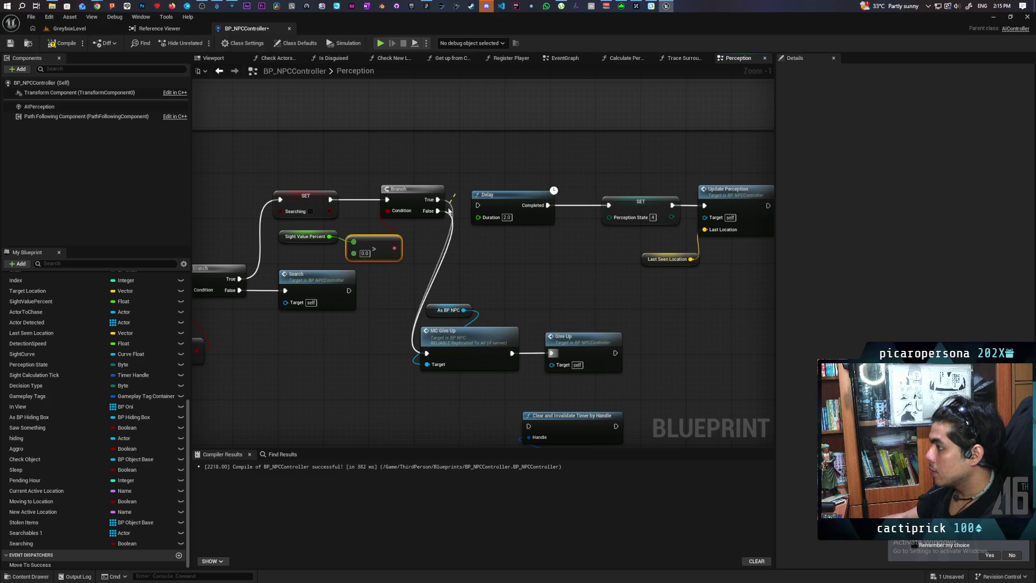
Shift the Delay-to-Update Perception chain right and move the Give Up nodes up beside the Branch.
{"action": "mouse_move", "coordinate": [531, 170]}
{"action": "left_mouse_down"}
{"action": "mouse_move", "coordinate": [425, 180]}
{"action": "mouse_move", "coordinate": [701, 289]}
{"action": "left_mouse_up"}
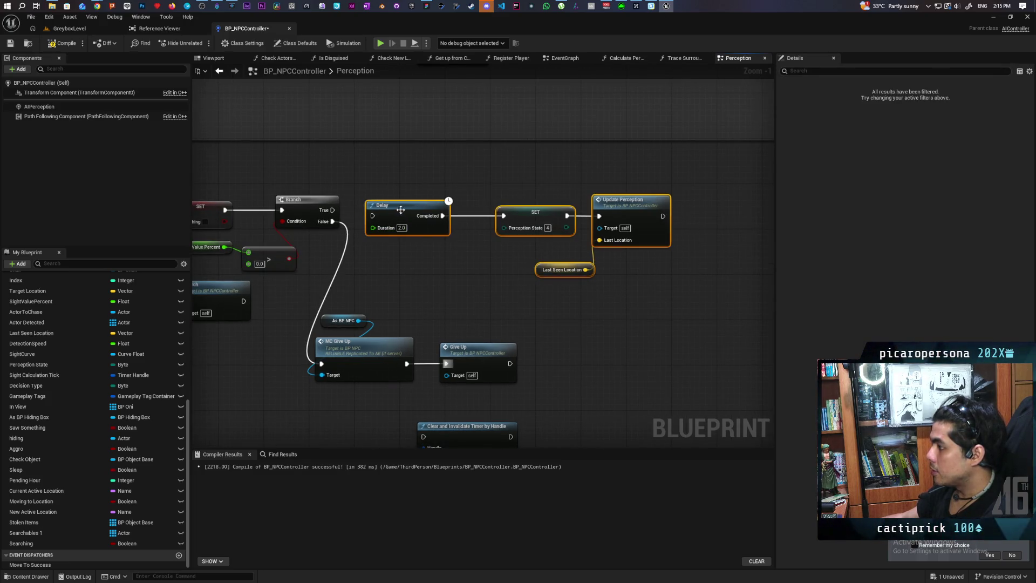
{"action": "left_click_drag", "start_coordinate": [406, 208], "coordinate": [605, 213]}
{"action": "left_click", "coordinate": [605, 213]}
{"action": "left_click_drag", "start_coordinate": [354, 295], "coordinate": [475, 367]}
{"action": "mouse_move", "coordinate": [368, 349]}
{"action": "left_mouse_down"}
{"action": "mouse_move", "coordinate": [419, 219]}
{"action": "mouse_move", "coordinate": [407, 213]}
{"action": "left_mouse_up"}
{"action": "left_click", "coordinate": [432, 335]}
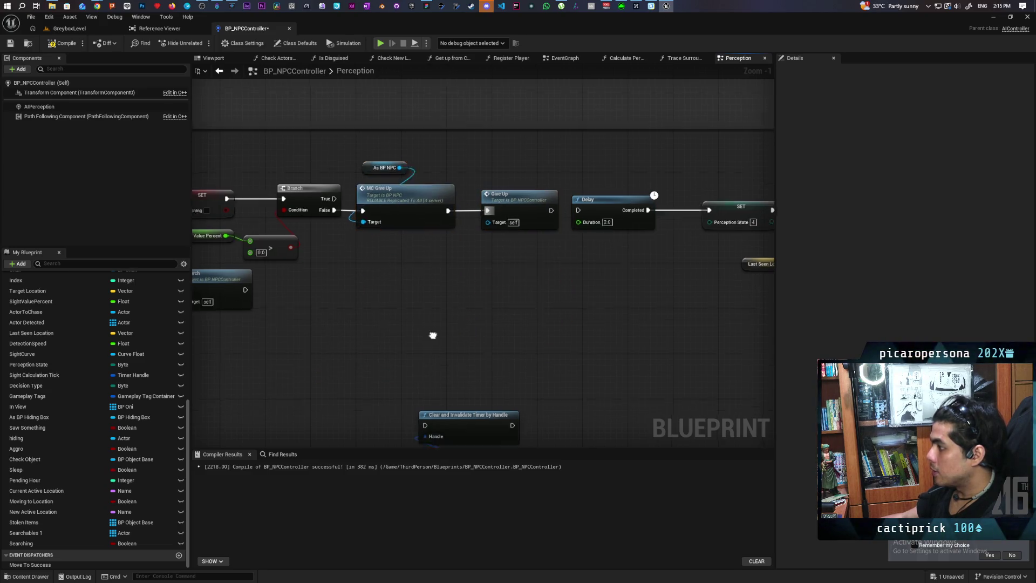
Move Clear and Invalidate Timer and Sight Calculation Tick up near Check States_2.
{"action": "scroll", "coordinate": [411, 228], "scroll_direction": "down", "scroll_amount": 1}
{"action": "scroll", "coordinate": [411, 228], "scroll_direction": "down", "scroll_amount": 1}
{"action": "left_click_drag", "start_coordinate": [384, 297], "coordinate": [470, 367]}
{"action": "mouse_move", "coordinate": [431, 337]}
{"action": "left_mouse_down"}
{"action": "mouse_move", "coordinate": [548, 99]}
{"action": "mouse_move", "coordinate": [575, 82]}
{"action": "mouse_move", "coordinate": [576, 31]}
{"action": "mouse_move", "coordinate": [588, 25]}
{"action": "mouse_move", "coordinate": [588, 351]}
{"action": "mouse_move", "coordinate": [452, 316]}
{"action": "mouse_move", "coordinate": [367, 246]}
{"action": "left_mouse_up"}
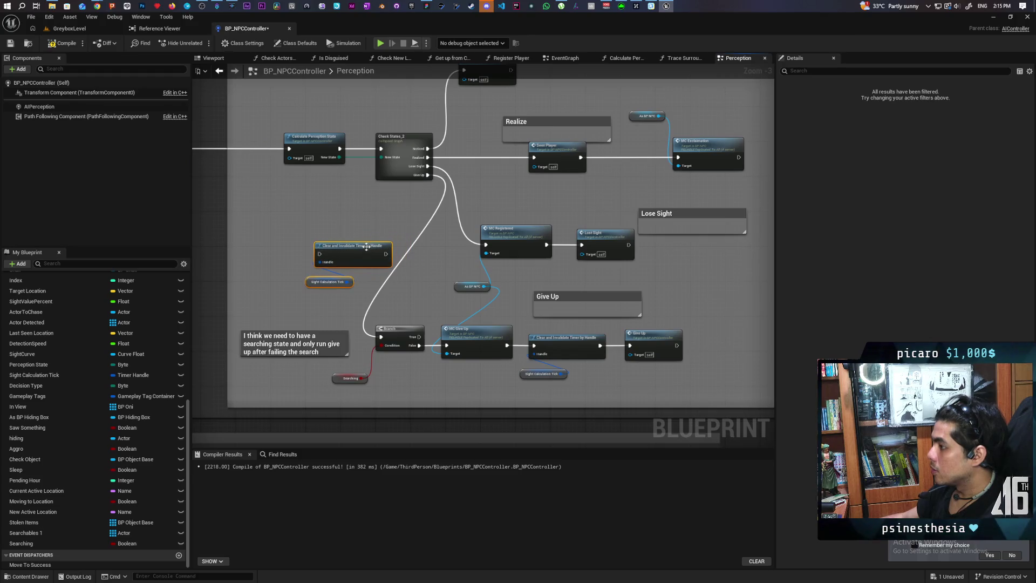
Wire Check States_2's Give Up through Clear and Invalidate Timer into the Searching Branch.
{"action": "mouse_move", "coordinate": [428, 175]}
{"action": "left_mouse_down"}
{"action": "mouse_move", "coordinate": [411, 197]}
{"action": "mouse_move", "coordinate": [314, 249]}
{"action": "mouse_move", "coordinate": [321, 255]}
{"action": "left_mouse_up"}
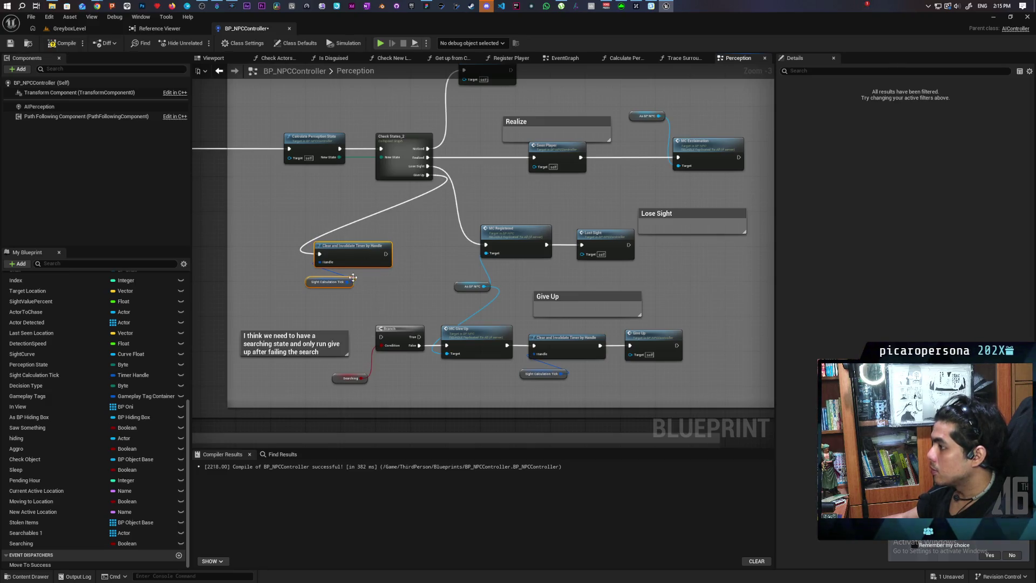
{"action": "scroll", "coordinate": [373, 278], "scroll_direction": "up", "scroll_amount": 1}
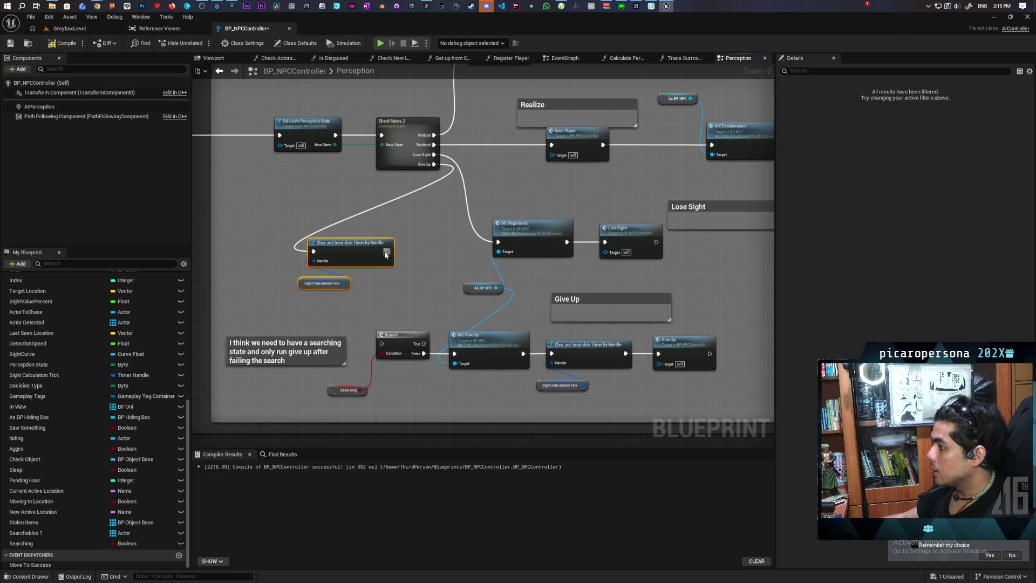
{"action": "left_click_drag", "start_coordinate": [386, 254], "coordinate": [381, 344]}
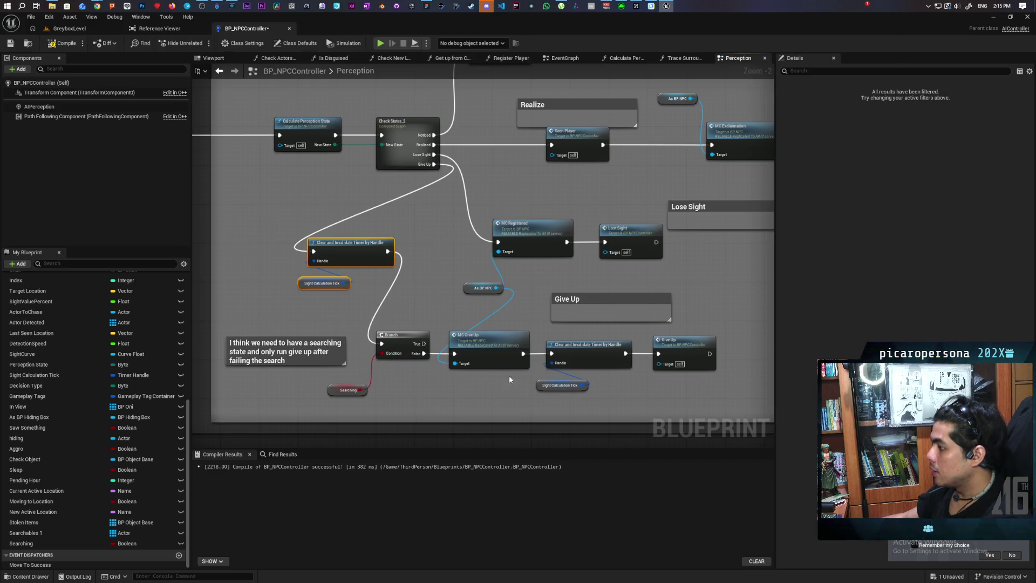
Delete the redundant lower timer nodes and connect MC Give Up to Give Up.
{"action": "left_click", "coordinate": [558, 345]}
{"action": "left_click", "coordinate": [565, 386], "text": "ctrl"}
{"action": "key", "text": "Delete"}
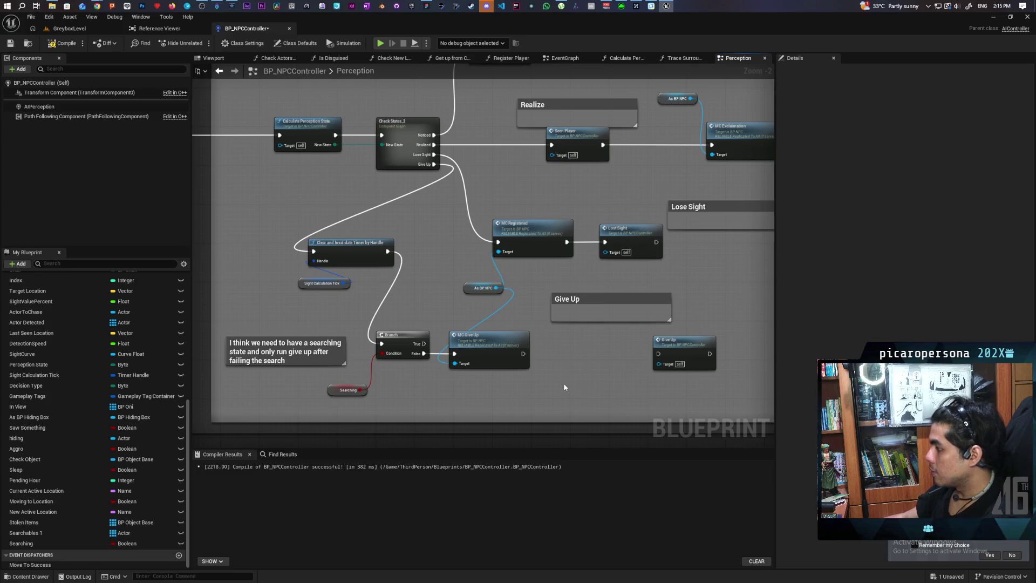
{"action": "mouse_move", "coordinate": [523, 354]}
{"action": "left_mouse_down"}
{"action": "mouse_move", "coordinate": [708, 359]}
{"action": "mouse_move", "coordinate": [581, 348]}
{"action": "left_mouse_up"}
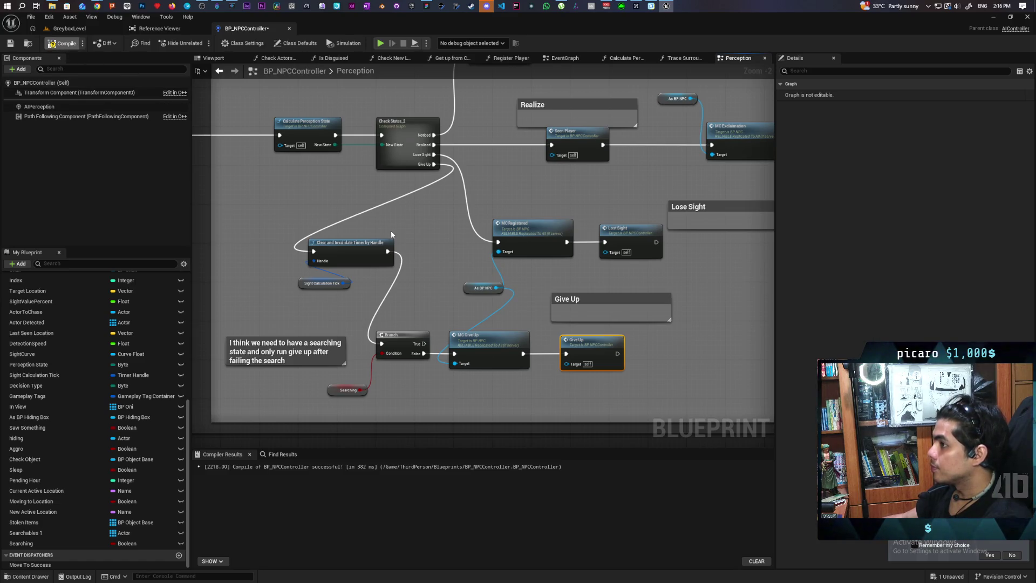
Save the BP_NPCController changes with Ctrl+S.
{"action": "scroll", "coordinate": [391, 231], "scroll_direction": "down", "scroll_amount": 4}
{"action": "scroll", "coordinate": [507, 221], "scroll_direction": "up", "scroll_amount": 4}
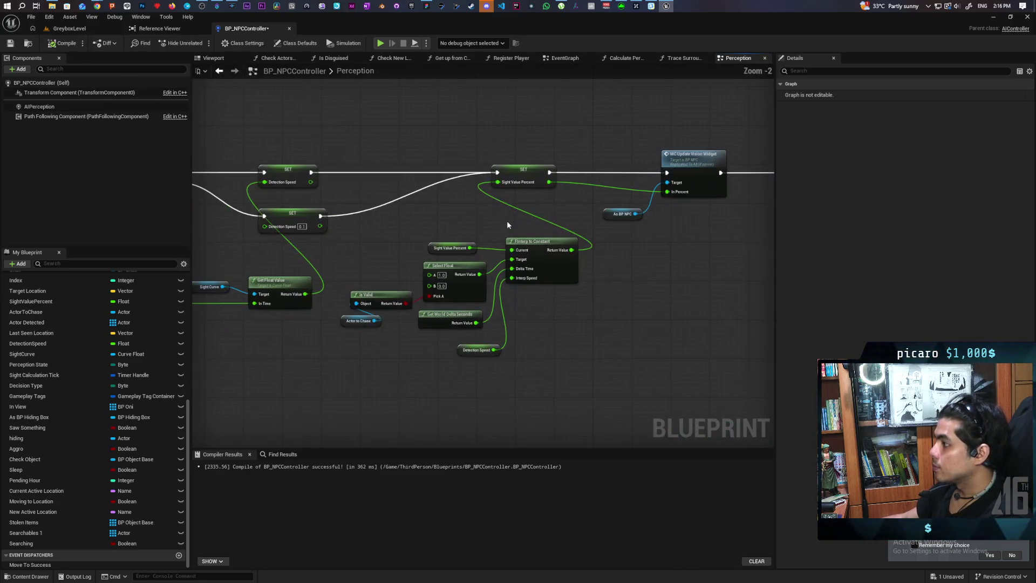
{"action": "key", "text": "ctrl+s"}
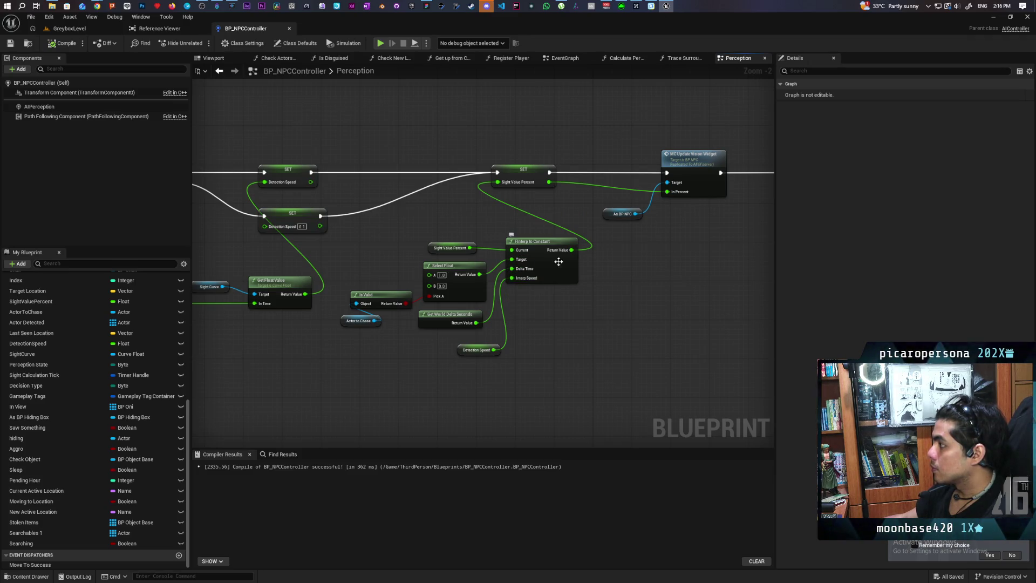
Review the perception graph up to the Evaluate Sight Detection comment, then switch to GreyboxLevel.
{"action": "mouse_move", "coordinate": [698, 271]}
{"action": "left_mouse_down"}
{"action": "mouse_move", "coordinate": [513, 298]}
{"action": "mouse_move", "coordinate": [261, 250]}
{"action": "left_mouse_up"}
{"action": "scroll", "coordinate": [440, 241], "scroll_direction": "down", "scroll_amount": 1}
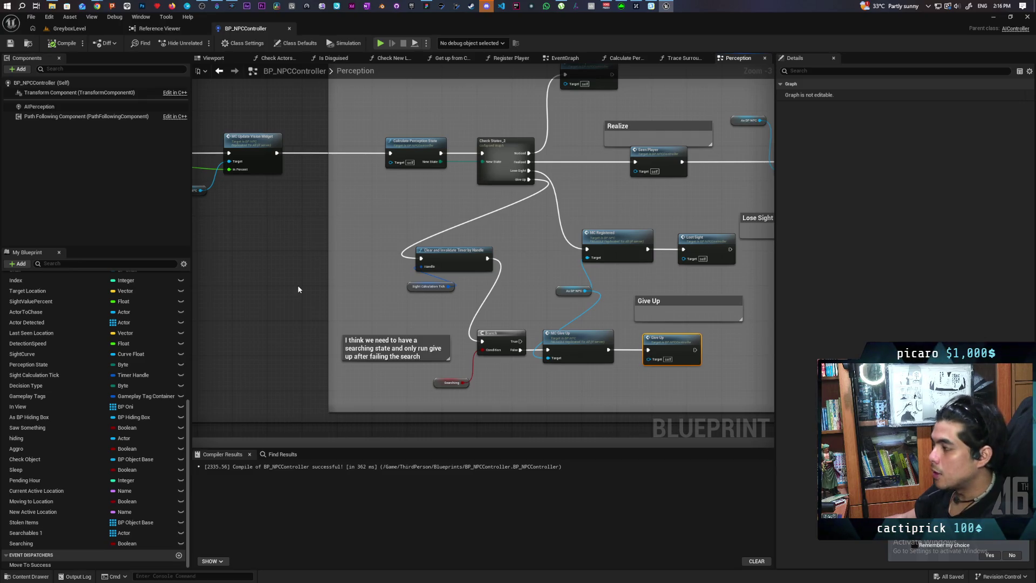
{"action": "scroll", "coordinate": [299, 289], "scroll_direction": "down", "scroll_amount": 1}
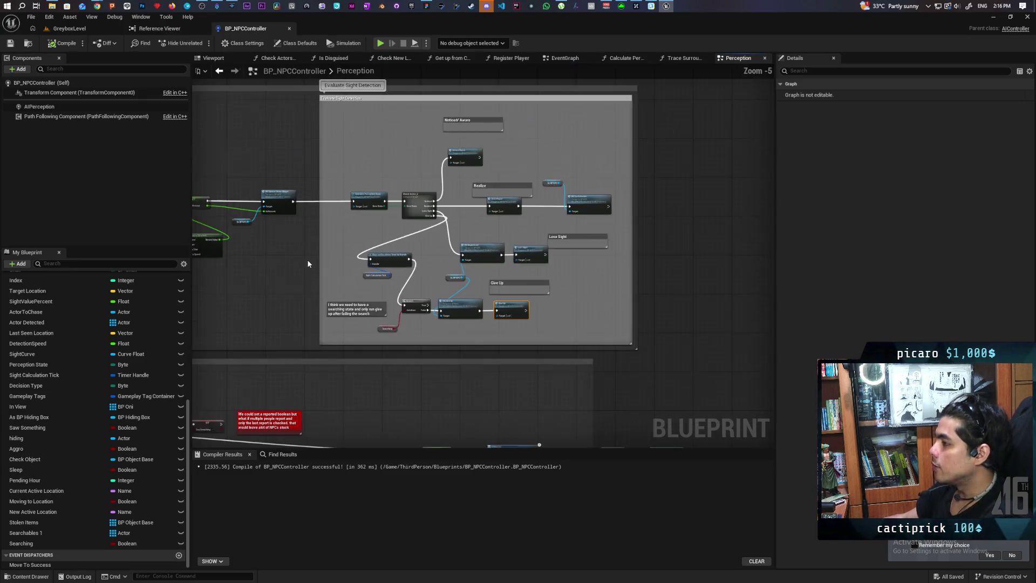
{"action": "mouse_move", "coordinate": [307, 262]}
{"action": "left_mouse_down"}
{"action": "mouse_move", "coordinate": [412, 275]}
{"action": "mouse_move", "coordinate": [569, 256]}
{"action": "left_mouse_up"}
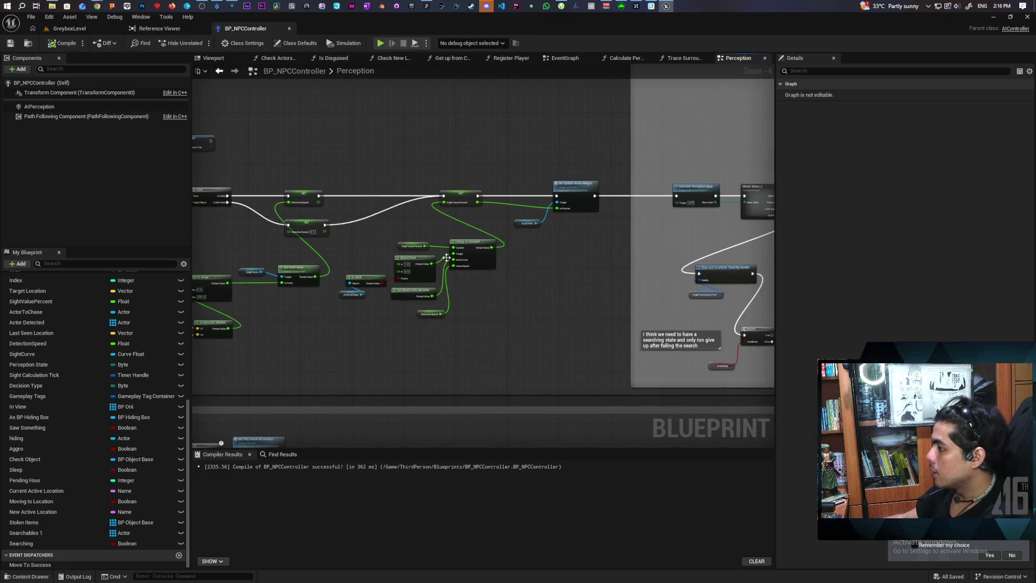
{"action": "scroll", "coordinate": [439, 230], "scroll_direction": "up", "scroll_amount": 3}
{"action": "mouse_move", "coordinate": [439, 229]}
{"action": "left_mouse_down"}
{"action": "mouse_move", "coordinate": [599, 169]}
{"action": "mouse_move", "coordinate": [332, 189]}
{"action": "left_mouse_up"}
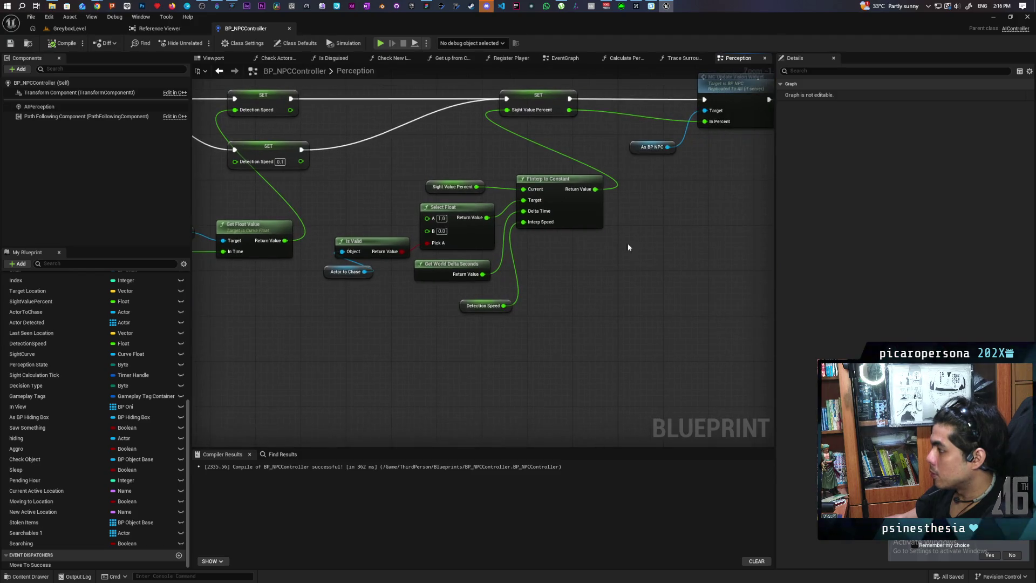
{"action": "scroll", "coordinate": [440, 261], "scroll_direction": "down", "scroll_amount": 3}
{"action": "left_click_drag", "start_coordinate": [439, 261], "coordinate": [362, 315]}
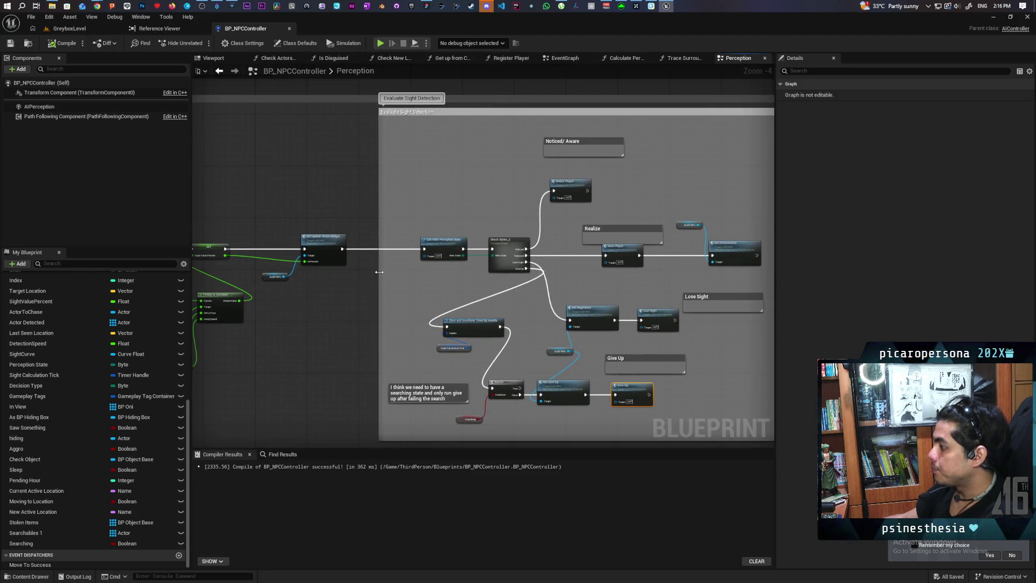
{"action": "left_click", "coordinate": [81, 29]}
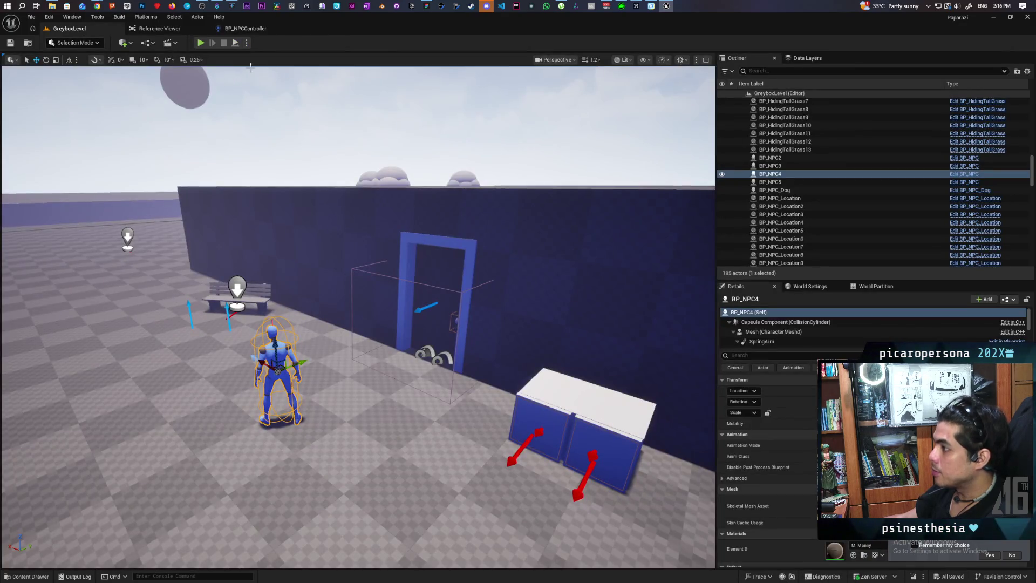
Play GreyboxLevel, remove the Set Movement State breakpoints with F9, and resume past the breakpoints.
{"action": "key", "text": "alt+p"}
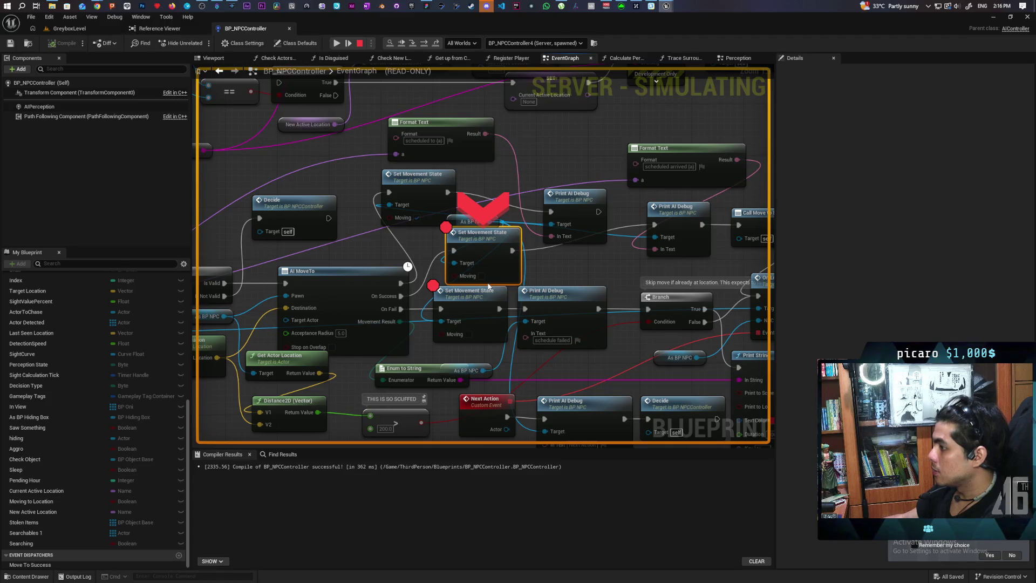
{"action": "scroll", "coordinate": [393, 253], "scroll_direction": "down", "scroll_amount": 3}
{"action": "mouse_move", "coordinate": [393, 252]}
{"action": "left_mouse_down"}
{"action": "mouse_move", "coordinate": [607, 233]}
{"action": "mouse_move", "coordinate": [421, 232]}
{"action": "left_mouse_up"}
{"action": "scroll", "coordinate": [507, 228], "scroll_direction": "up", "scroll_amount": 4}
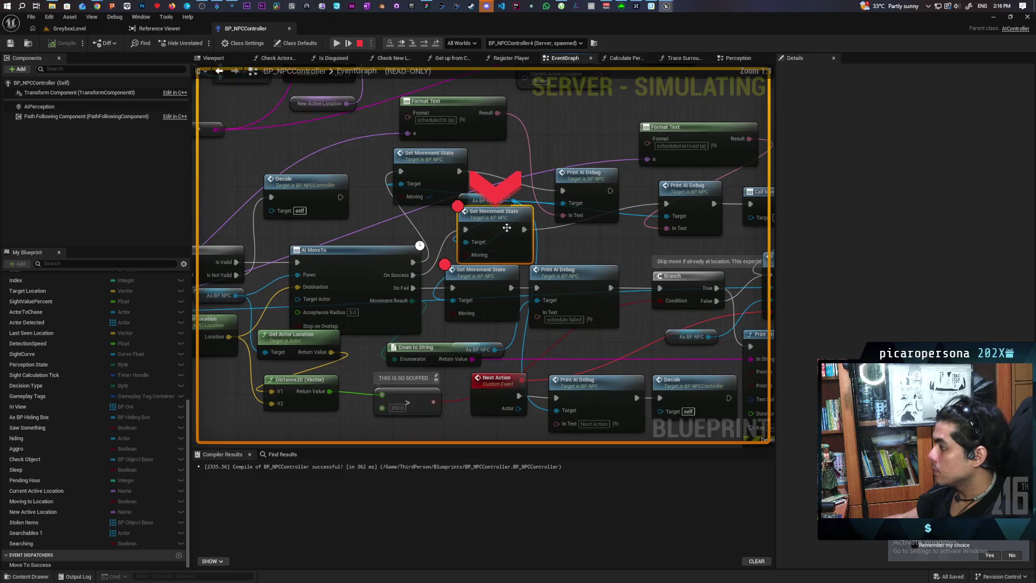
{"action": "key", "text": "F9"}
{"action": "left_click", "coordinate": [480, 272]}
{"action": "key", "text": "F9"}
{"action": "left_click", "coordinate": [402, 45]}
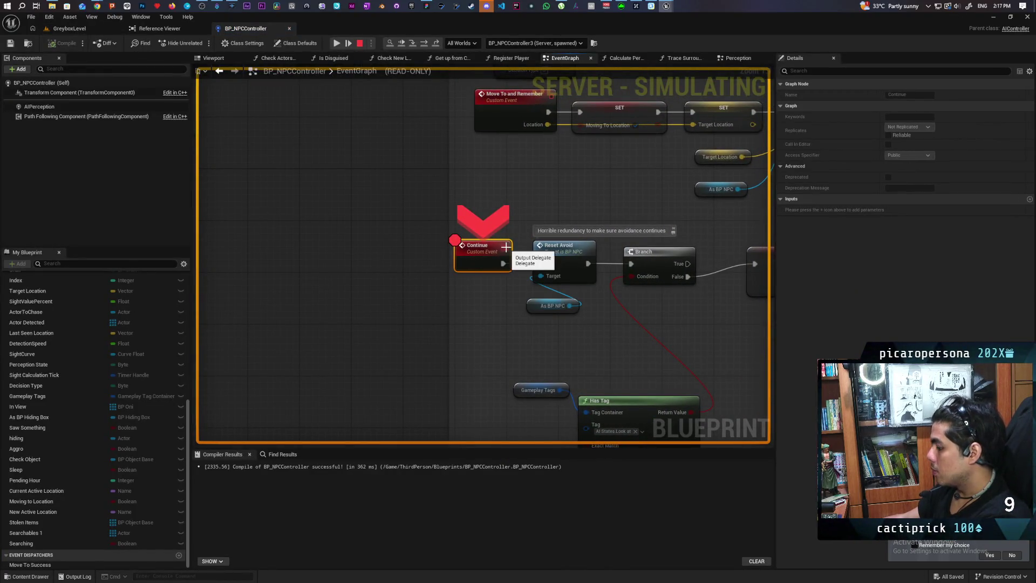
{"action": "left_click", "coordinate": [402, 42]}
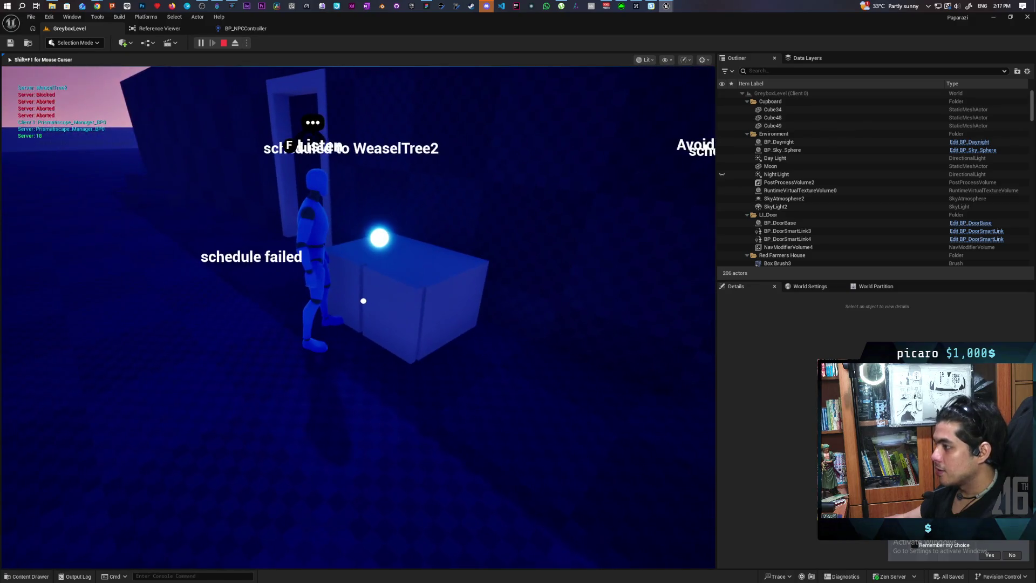
Stop the play session and look over the BP_NPCController EventGraph.
{"action": "key", "text": "Escape"}
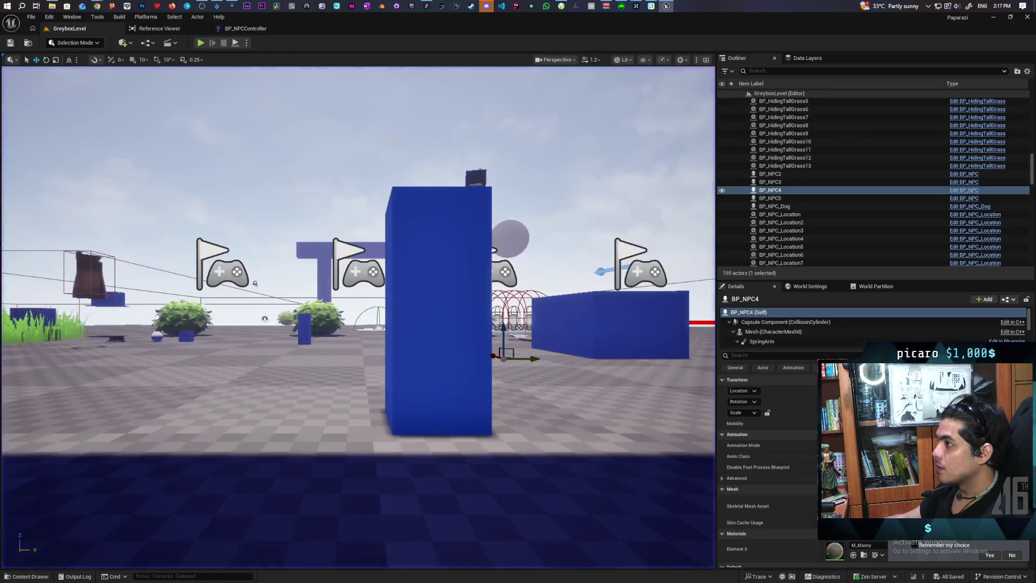
{"action": "left_click", "coordinate": [258, 34]}
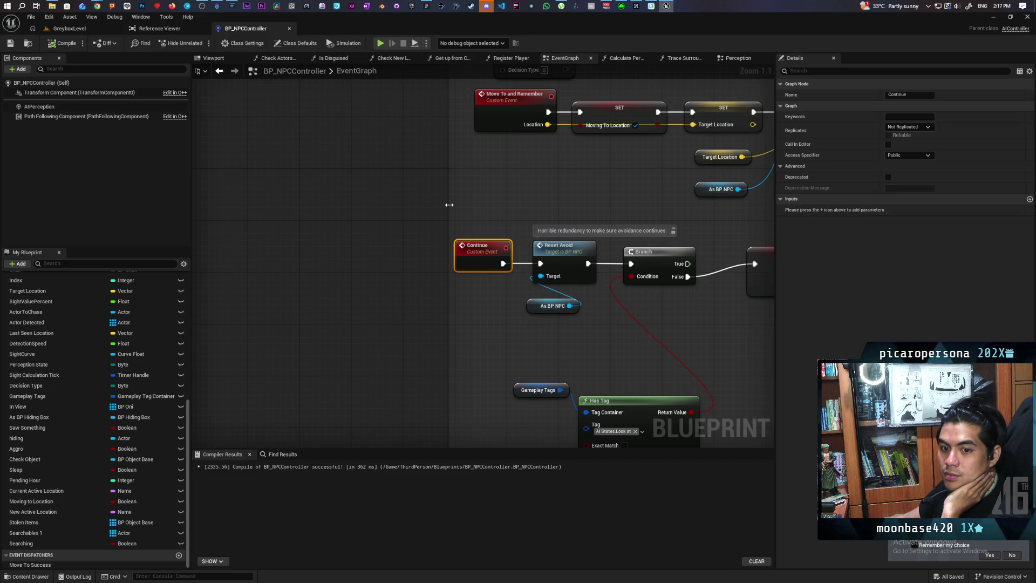
{"action": "scroll", "coordinate": [449, 205], "scroll_direction": "down", "scroll_amount": 10}
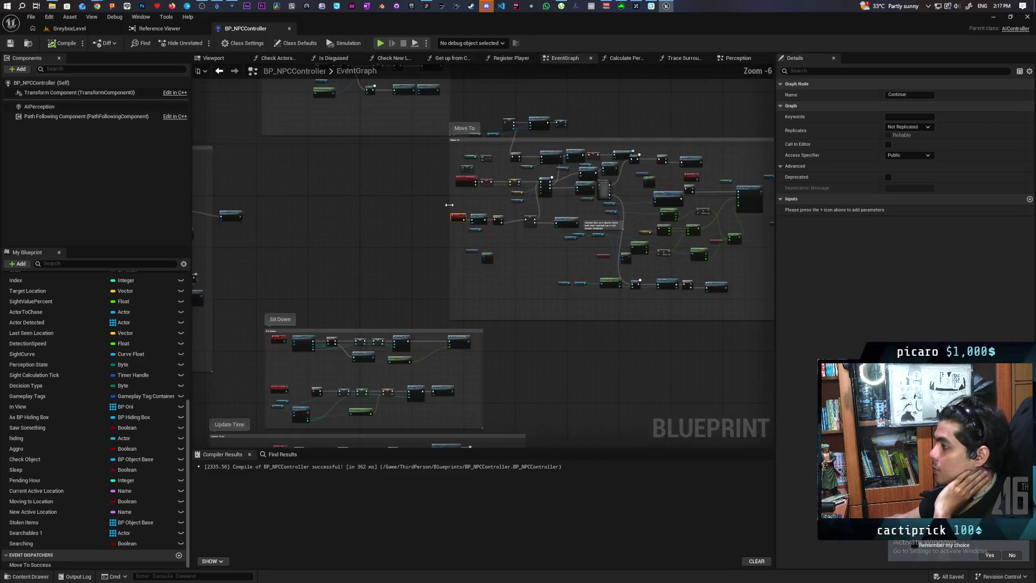
{"action": "scroll", "coordinate": [449, 205], "scroll_direction": "up", "scroll_amount": 2}
Select the cupboard BP_Cupboard3 in GreyboxLevel and open its Blueprint with Ctrl+E.
{"action": "left_click", "coordinate": [68, 29]}
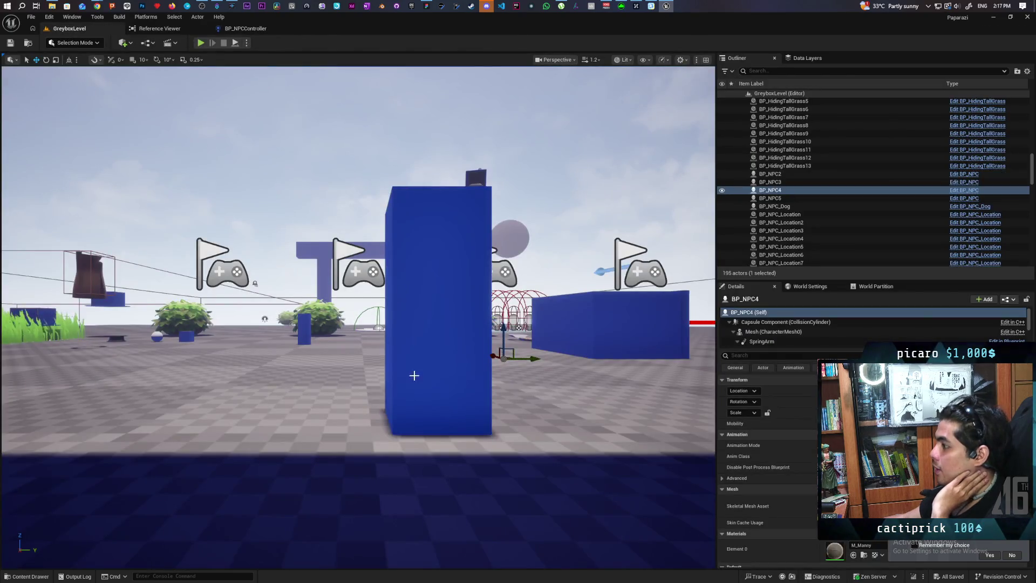
{"action": "mouse_move", "coordinate": [414, 375]}
{"action": "left_mouse_down"}
{"action": "mouse_move", "coordinate": [421, 302]}
{"action": "mouse_move", "coordinate": [410, 346]}
{"action": "mouse_move", "coordinate": [378, 356]}
{"action": "mouse_move", "coordinate": [410, 313]}
{"action": "mouse_move", "coordinate": [536, 379]}
{"action": "mouse_move", "coordinate": [542, 324]}
{"action": "left_mouse_up"}
{"action": "left_click", "coordinate": [378, 351]}
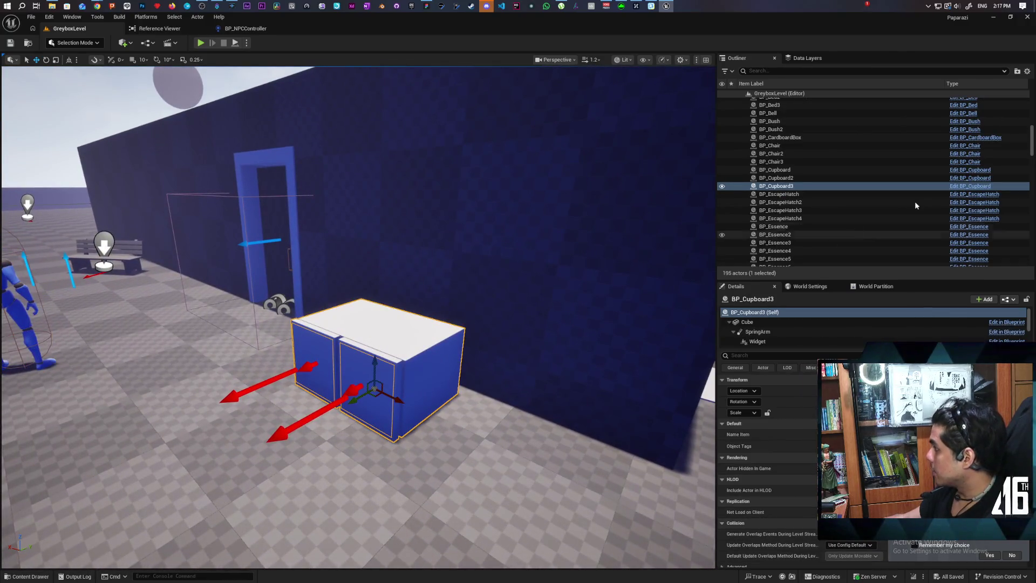
{"action": "key", "text": "ctrl+e"}
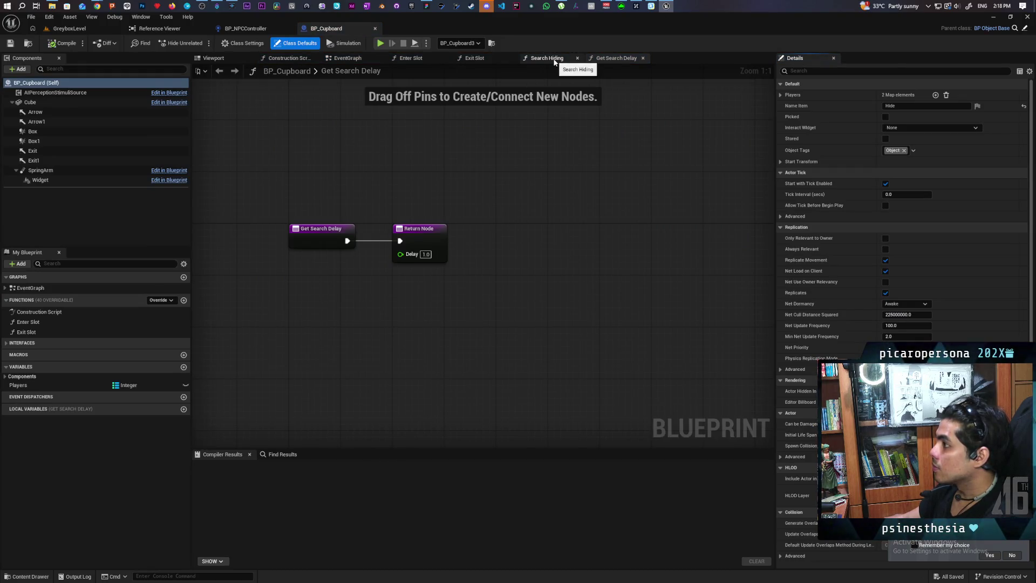
Look over BP_Cupboard's EventGraph before returning to the level.
{"action": "left_click", "coordinate": [347, 58]}
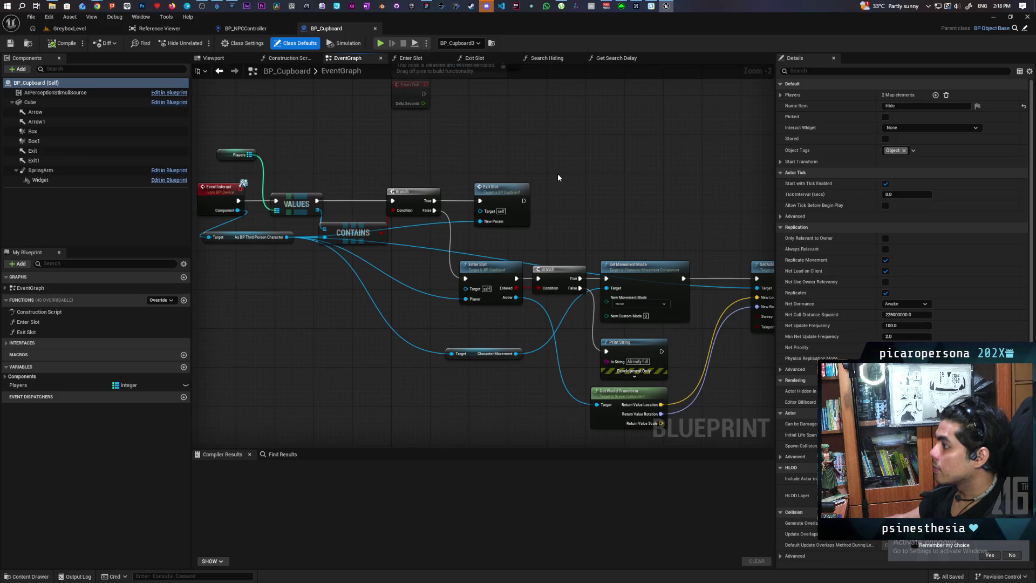
{"action": "mouse_move", "coordinate": [519, 167]}
{"action": "left_mouse_down"}
{"action": "mouse_move", "coordinate": [565, 189]}
{"action": "mouse_move", "coordinate": [536, 174]}
{"action": "mouse_move", "coordinate": [559, 168]}
{"action": "left_mouse_up"}
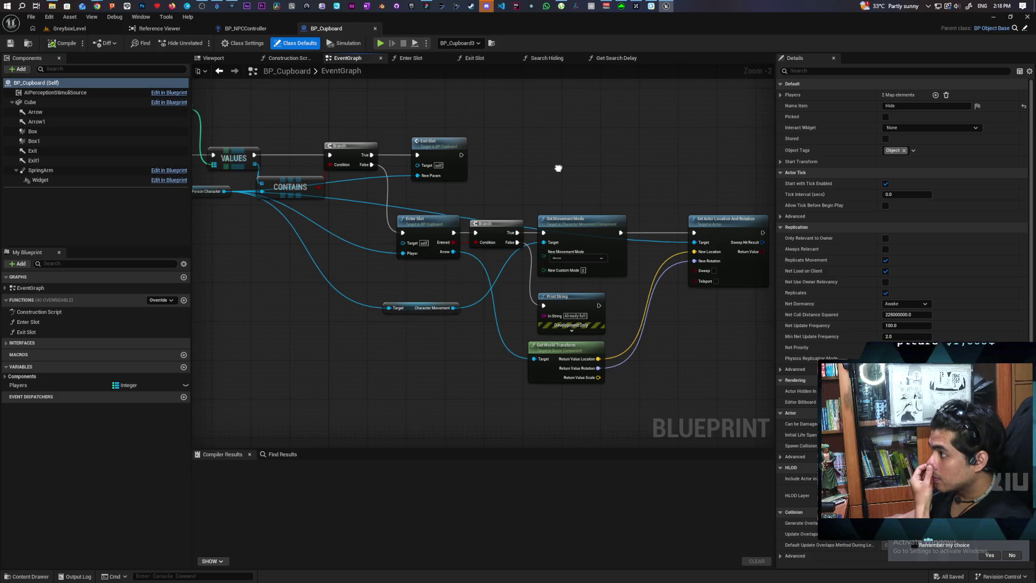
{"action": "left_click", "coordinate": [69, 29]}
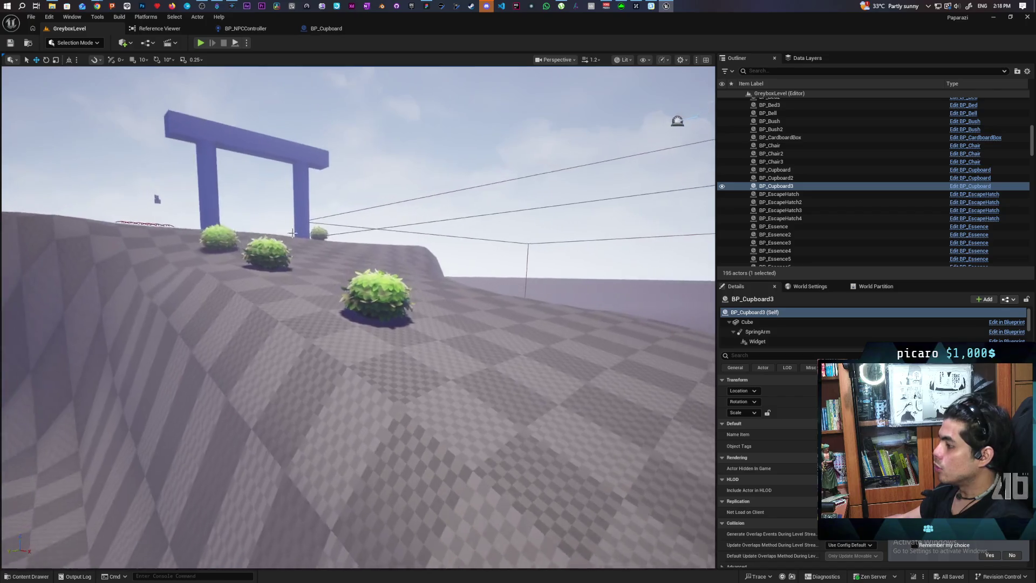
Select a bush, open BP_Bush, and inspect its SET As Hiding and delay nodes.
{"action": "left_click", "coordinate": [368, 296]}
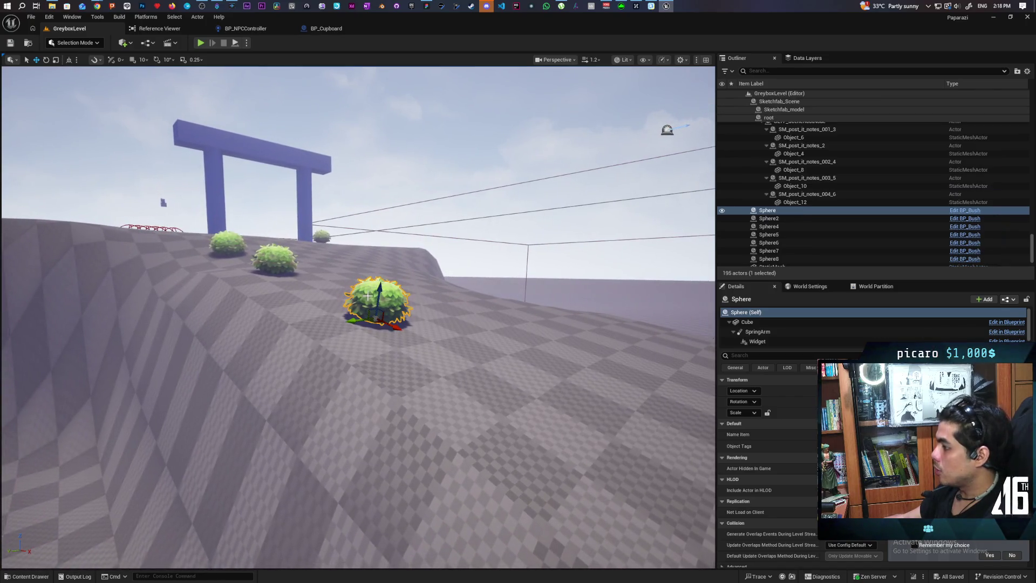
{"action": "left_click", "coordinate": [971, 211]}
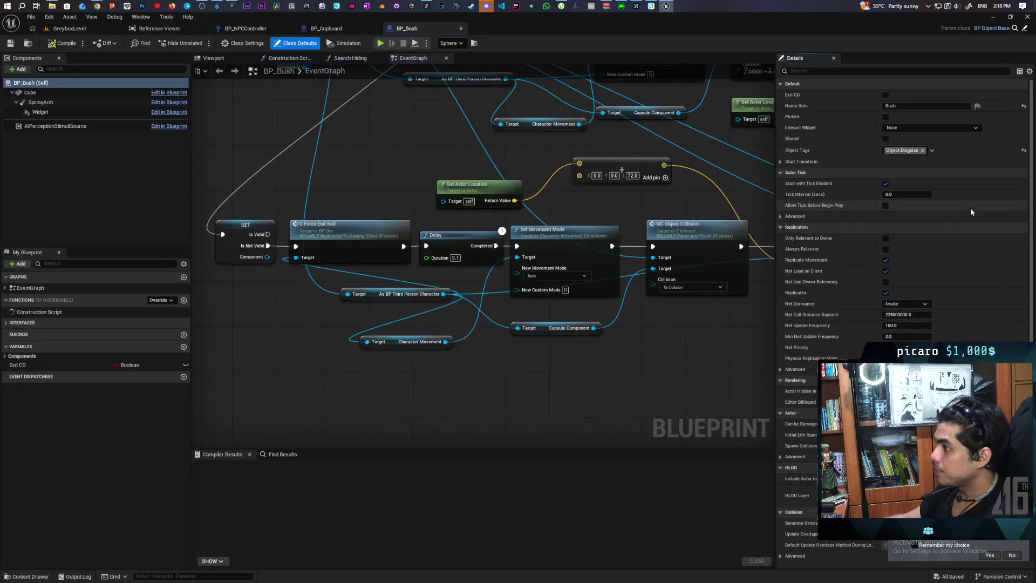
{"action": "scroll", "coordinate": [324, 238], "scroll_direction": "down", "scroll_amount": 6}
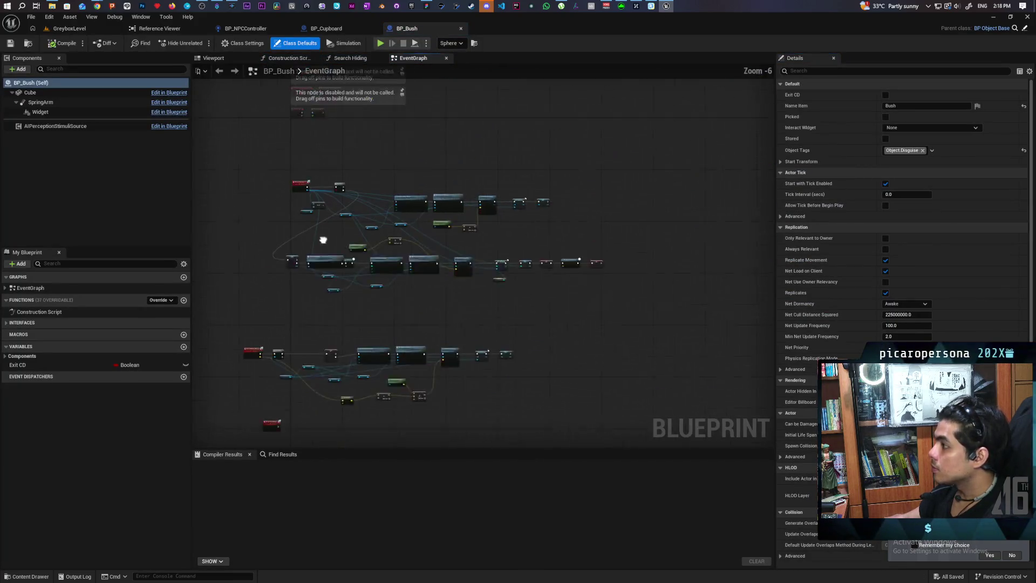
{"action": "scroll", "coordinate": [303, 218], "scroll_direction": "up", "scroll_amount": 5}
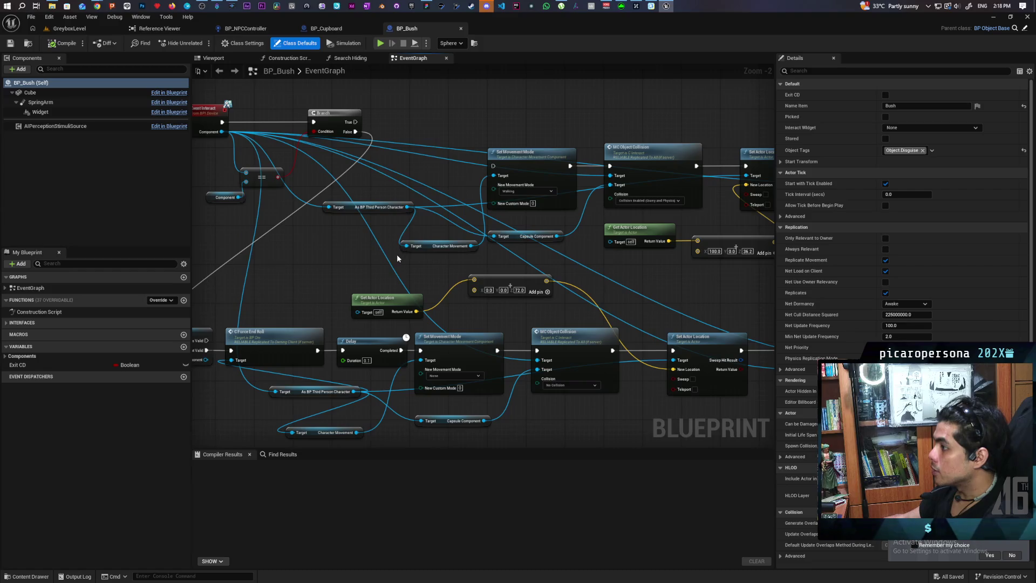
{"action": "mouse_move", "coordinate": [397, 254]}
{"action": "left_mouse_down"}
{"action": "mouse_move", "coordinate": [382, 224]}
{"action": "mouse_move", "coordinate": [474, 234]}
{"action": "left_mouse_up"}
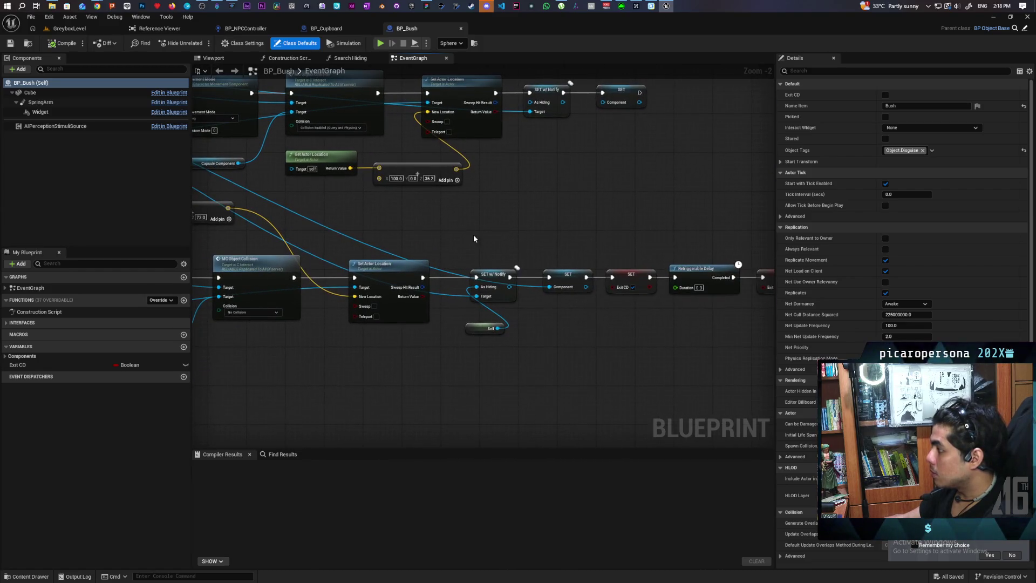
{"action": "mouse_move", "coordinate": [491, 310]}
{"action": "left_mouse_down"}
{"action": "mouse_move", "coordinate": [503, 347]}
{"action": "mouse_move", "coordinate": [666, 348]}
{"action": "mouse_move", "coordinate": [709, 381]}
{"action": "mouse_move", "coordinate": [488, 365]}
{"action": "left_mouse_up"}
{"action": "scroll", "coordinate": [474, 352], "scroll_direction": "down", "scroll_amount": 1}
Compare the BP_Cupboard and BP_Bush graphs, ending on BP_Cupboard's Interact event.
{"action": "left_click", "coordinate": [319, 31]}
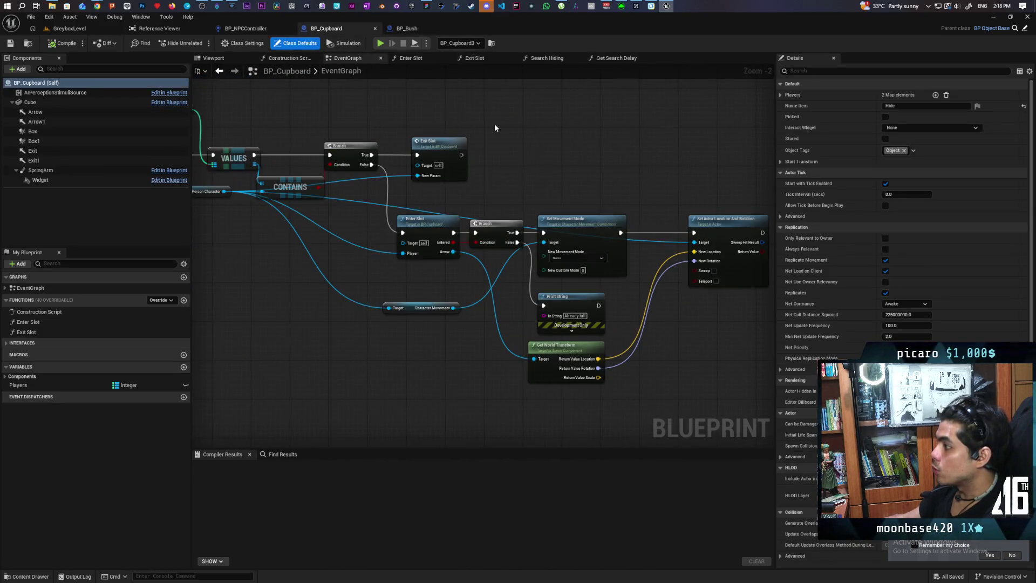
{"action": "mouse_move", "coordinate": [495, 128]}
{"action": "left_mouse_down"}
{"action": "mouse_move", "coordinate": [678, 167]}
{"action": "mouse_move", "coordinate": [678, 225]}
{"action": "mouse_move", "coordinate": [621, 209]}
{"action": "mouse_move", "coordinate": [587, 176]}
{"action": "mouse_move", "coordinate": [597, 160]}
{"action": "mouse_move", "coordinate": [573, 150]}
{"action": "left_mouse_up"}
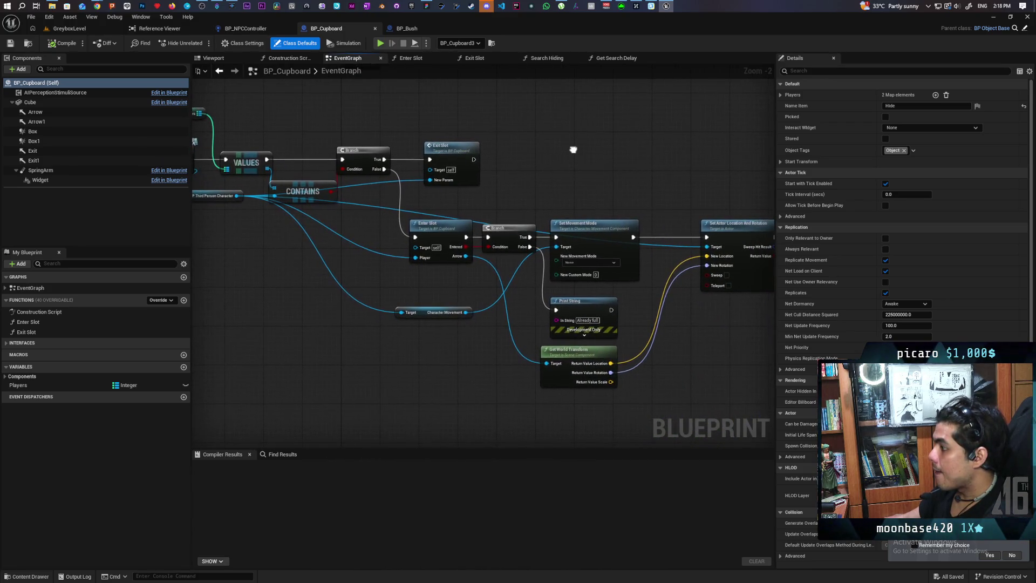
{"action": "left_click", "coordinate": [408, 28]}
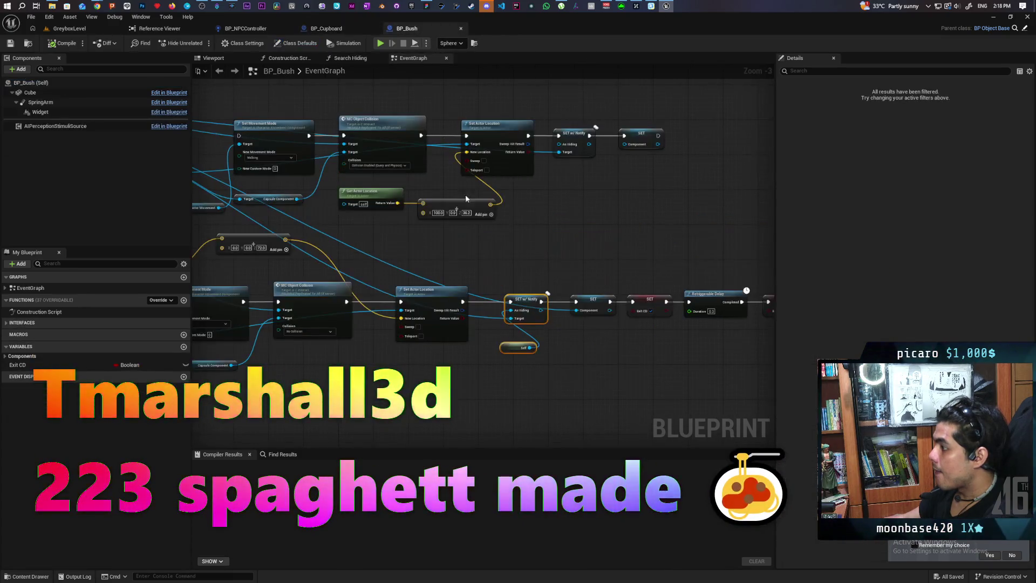
{"action": "left_click_drag", "start_coordinate": [513, 336], "coordinate": [735, 367]}
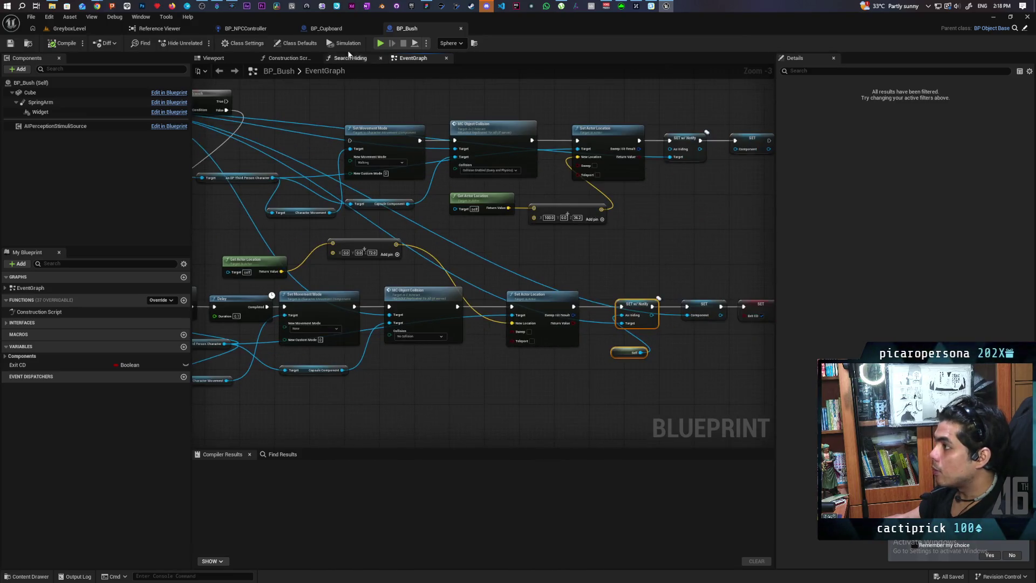
{"action": "left_click", "coordinate": [326, 28]}
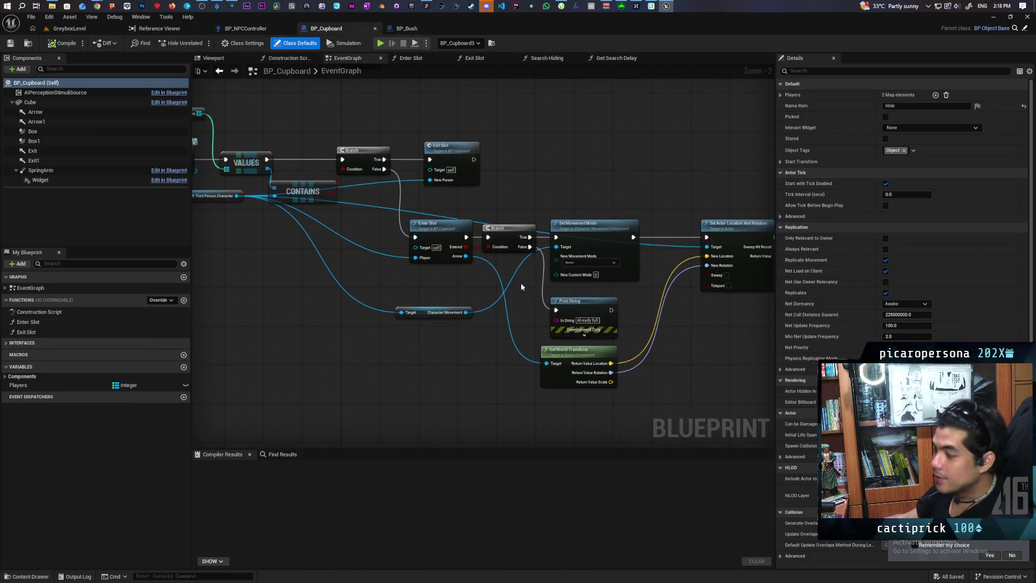
Add a Set As Hiding node off the Component output and place it after Set Actor Location And Rotation.
{"action": "left_click_drag", "start_coordinate": [453, 288], "coordinate": [546, 336]}
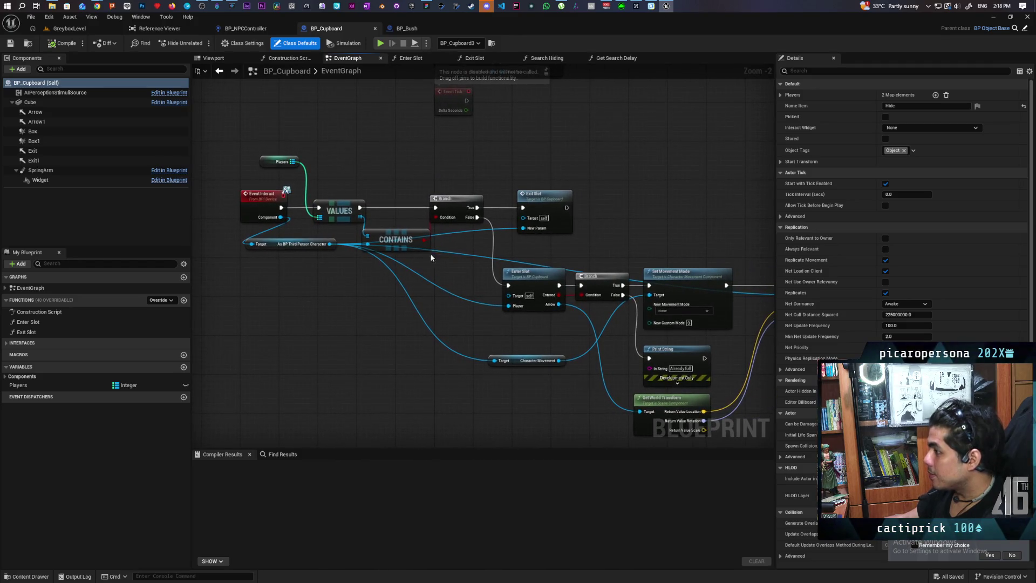
{"action": "mouse_move", "coordinate": [335, 247]}
{"action": "left_mouse_down"}
{"action": "mouse_move", "coordinate": [303, 282]}
{"action": "mouse_move", "coordinate": [424, 298]}
{"action": "left_mouse_up"}
{"action": "left_click_drag", "start_coordinate": [259, 204], "coordinate": [301, 302]}
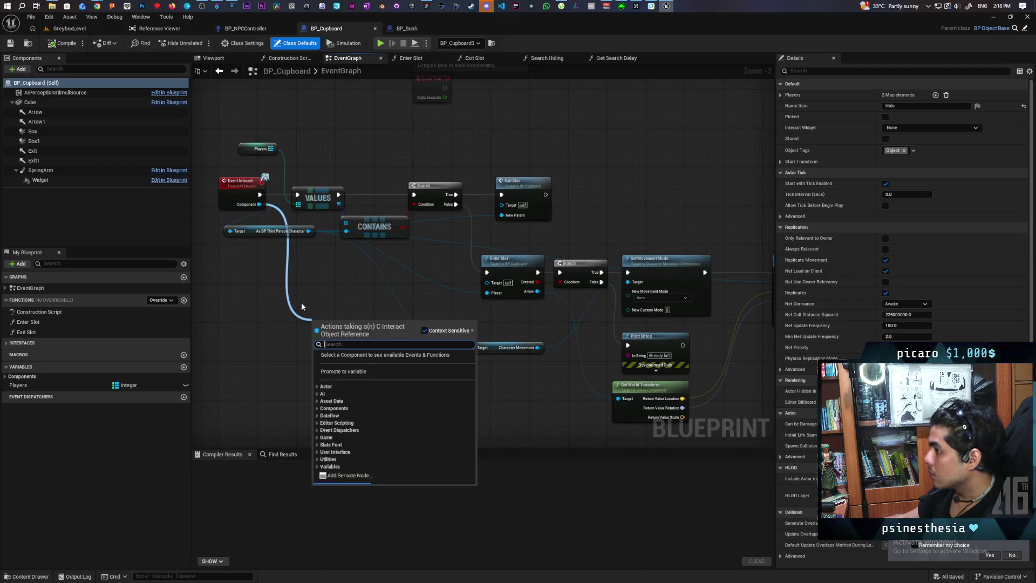
{"action": "type", "text": "set hidin"}
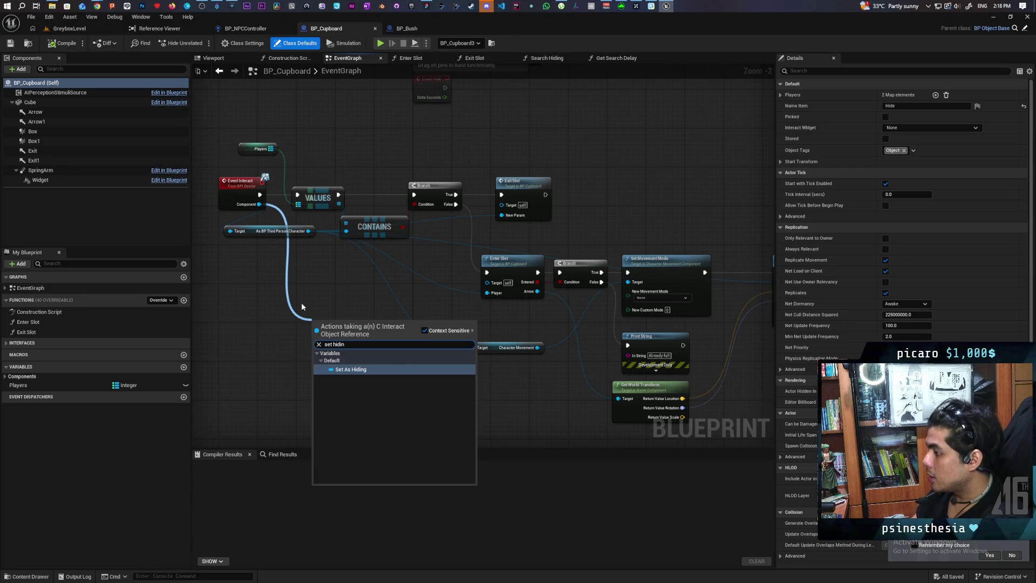
{"action": "key", "text": "Return"}
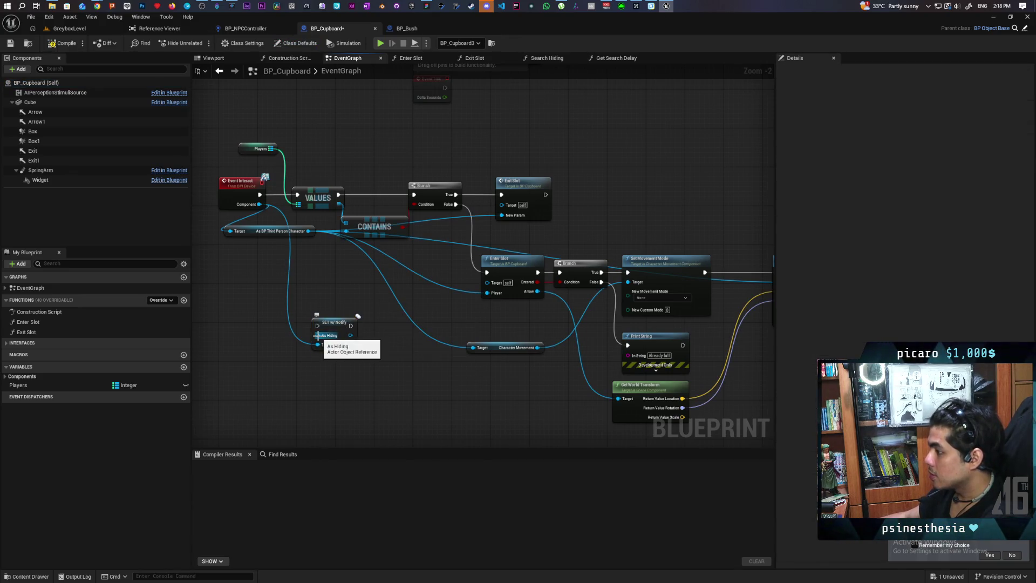
{"action": "mouse_move", "coordinate": [330, 325]}
{"action": "left_mouse_down"}
{"action": "mouse_move", "coordinate": [766, 302]}
{"action": "mouse_move", "coordinate": [597, 294]}
{"action": "mouse_move", "coordinate": [543, 272]}
{"action": "left_mouse_up"}
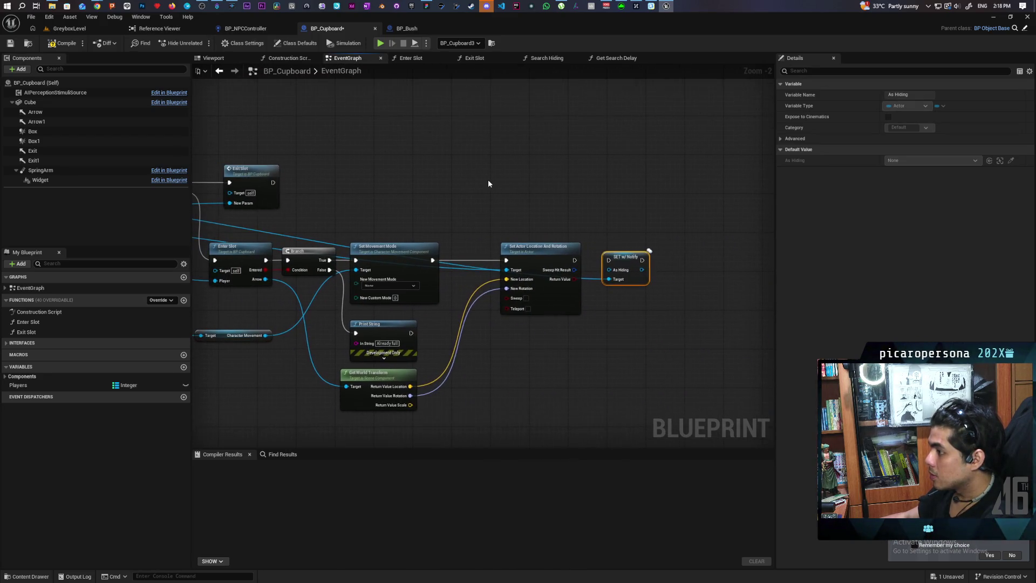
Feed Self into the SET node, chain it after Set Actor Location And Rotation, and compile.
{"action": "scroll", "coordinate": [463, 186], "scroll_direction": "up", "scroll_amount": 1}
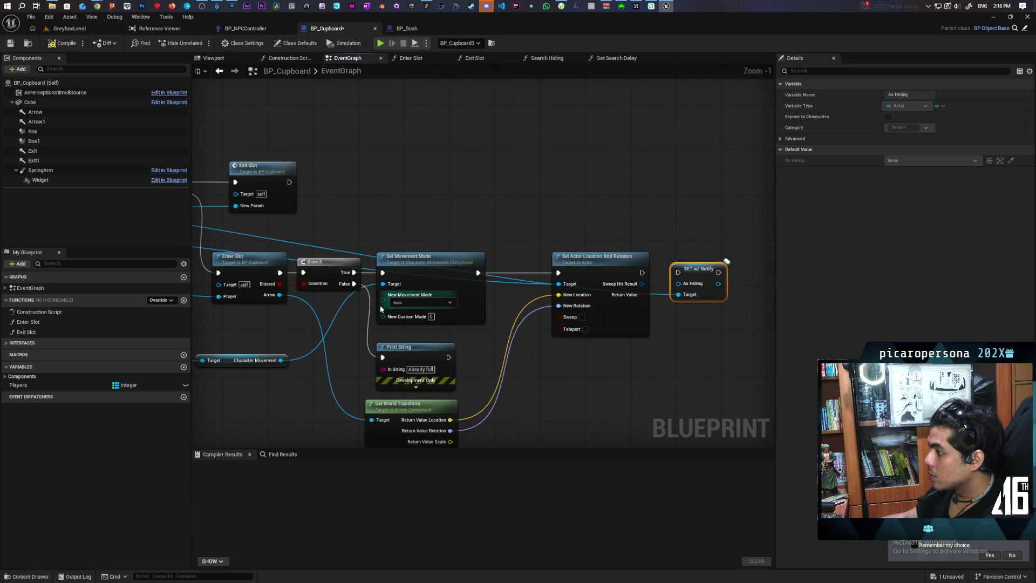
{"action": "left_click_drag", "start_coordinate": [499, 327], "coordinate": [373, 342]}
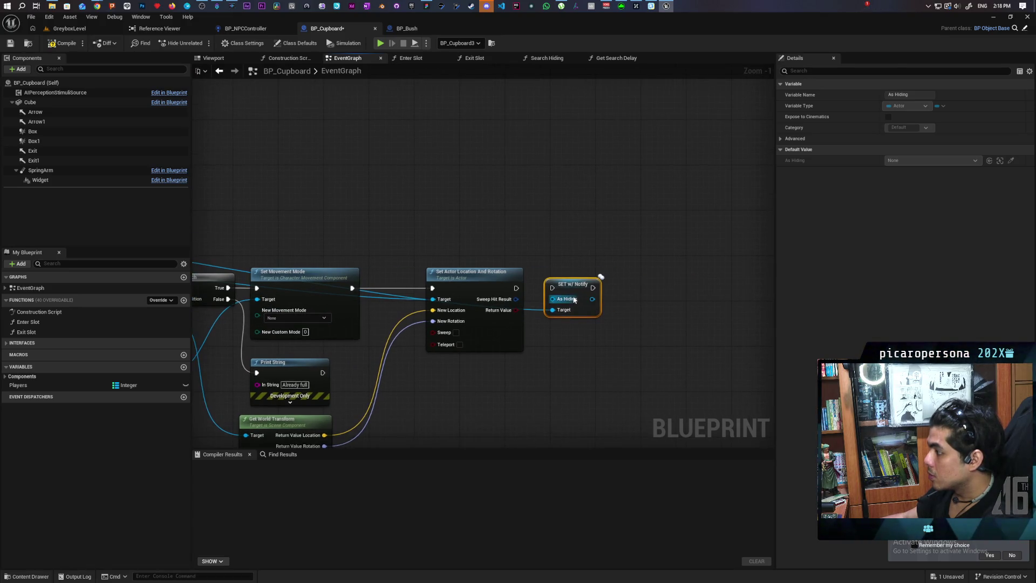
{"action": "left_click_drag", "start_coordinate": [553, 310], "coordinate": [529, 363]}
{"action": "left_click", "coordinate": [561, 377]}
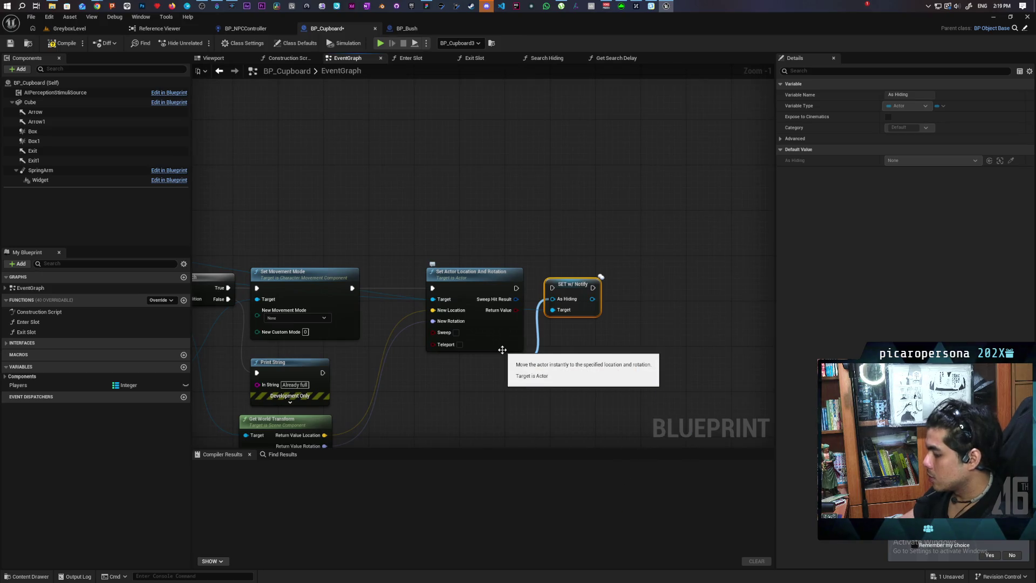
{"action": "left_click_drag", "start_coordinate": [515, 288], "coordinate": [553, 287]}
{"action": "left_click", "coordinate": [60, 42]}
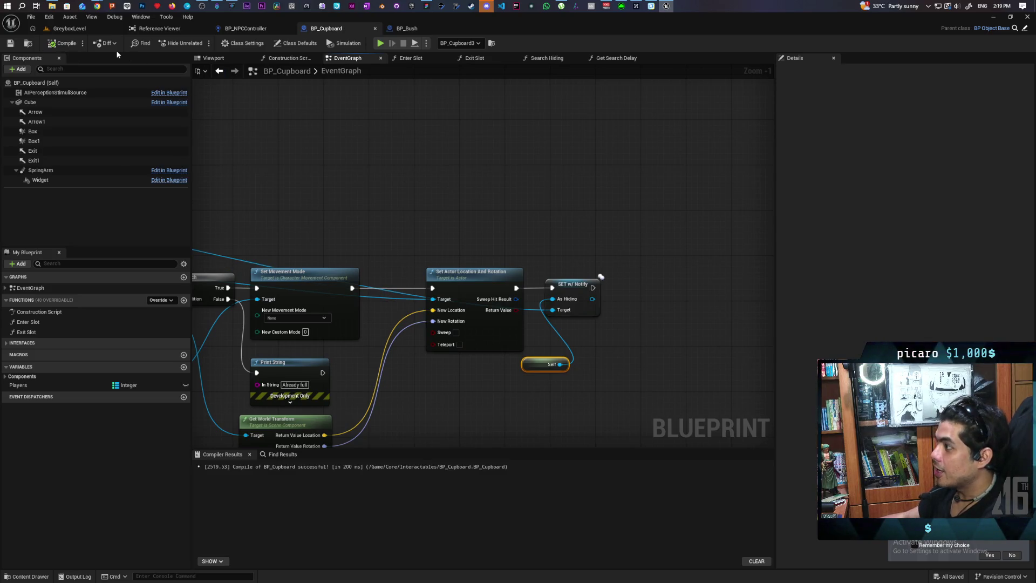
Cycle through the open tabs to BP_NPCController and survey its event graph.
{"action": "left_click", "coordinate": [60, 30]}
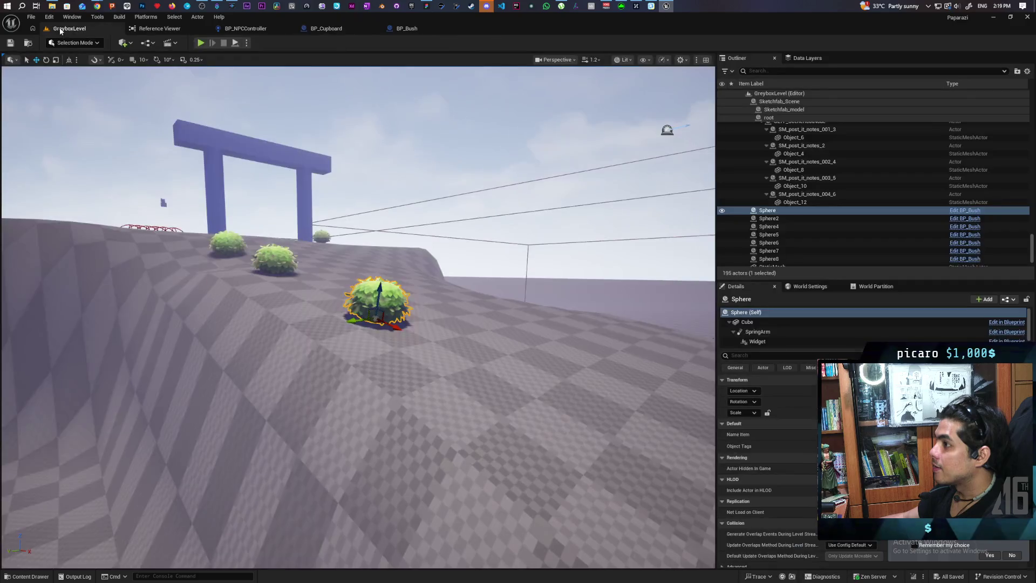
{"action": "left_click", "coordinate": [409, 29]}
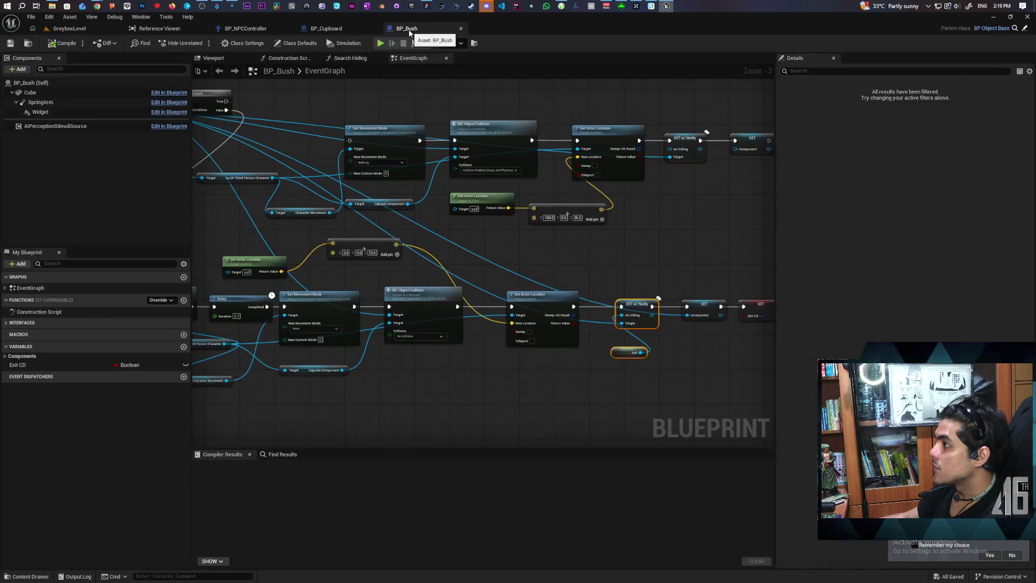
{"action": "left_click", "coordinate": [310, 30]}
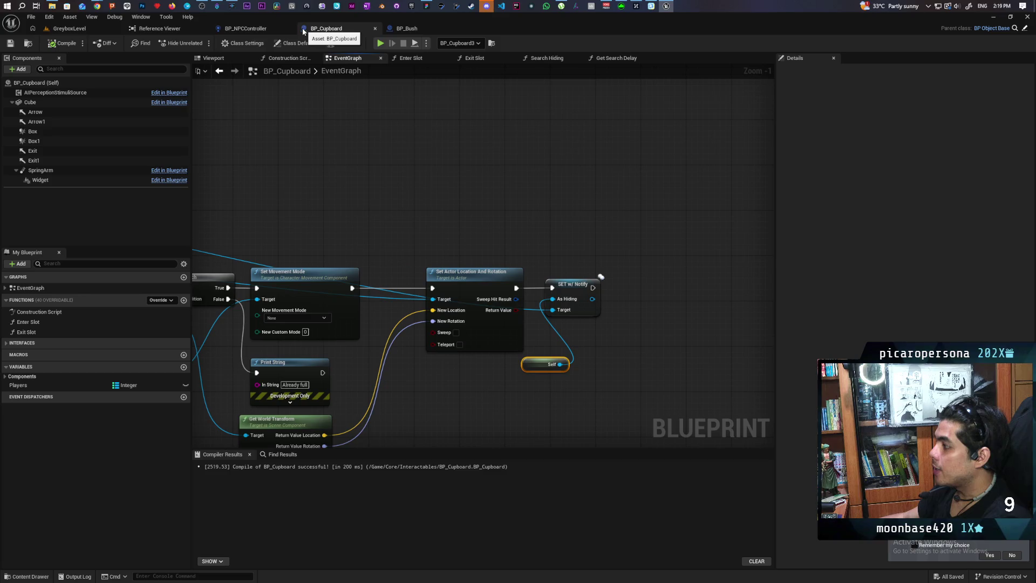
{"action": "left_click", "coordinate": [261, 29]}
{"action": "scroll", "coordinate": [559, 254], "scroll_direction": "down", "scroll_amount": 5}
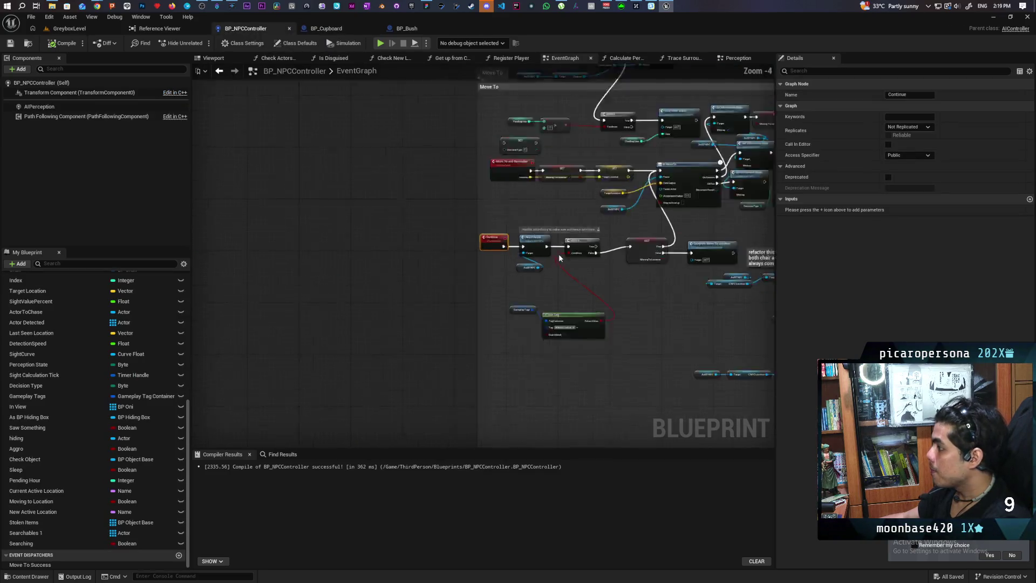
{"action": "mouse_move", "coordinate": [532, 291]}
{"action": "left_mouse_down"}
{"action": "mouse_move", "coordinate": [500, 310]}
{"action": "mouse_move", "coordinate": [409, 215]}
{"action": "mouse_move", "coordinate": [386, 247]}
{"action": "mouse_move", "coordinate": [395, 243]}
{"action": "left_mouse_up"}
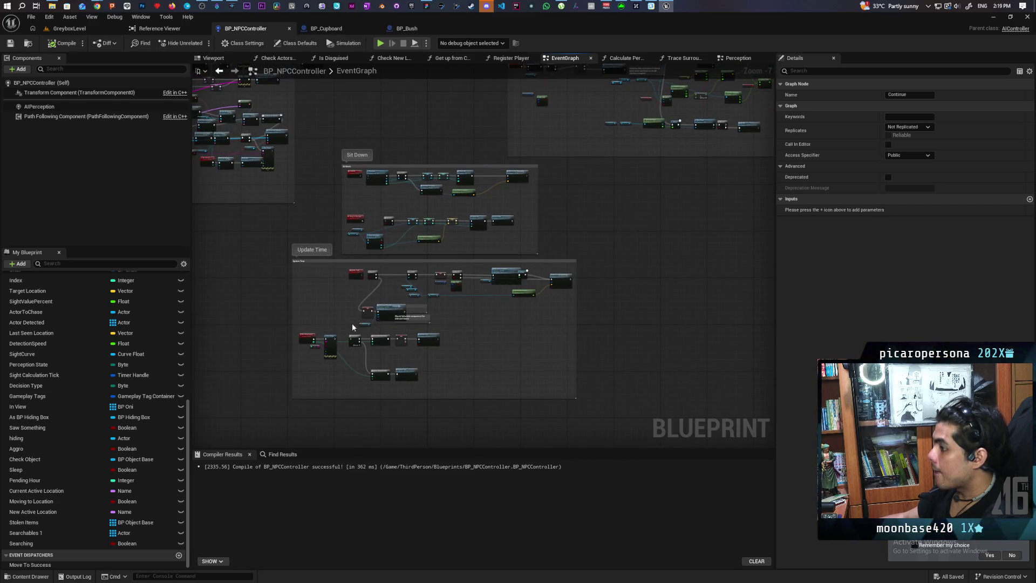
{"action": "scroll", "coordinate": [491, 237], "scroll_direction": "down", "scroll_amount": 3}
{"action": "mouse_move", "coordinate": [439, 393]}
{"action": "left_mouse_down"}
{"action": "mouse_move", "coordinate": [412, 402]}
{"action": "mouse_move", "coordinate": [502, 259]}
{"action": "mouse_move", "coordinate": [490, 326]}
{"action": "mouse_move", "coordinate": [607, 116]}
{"action": "left_mouse_up"}
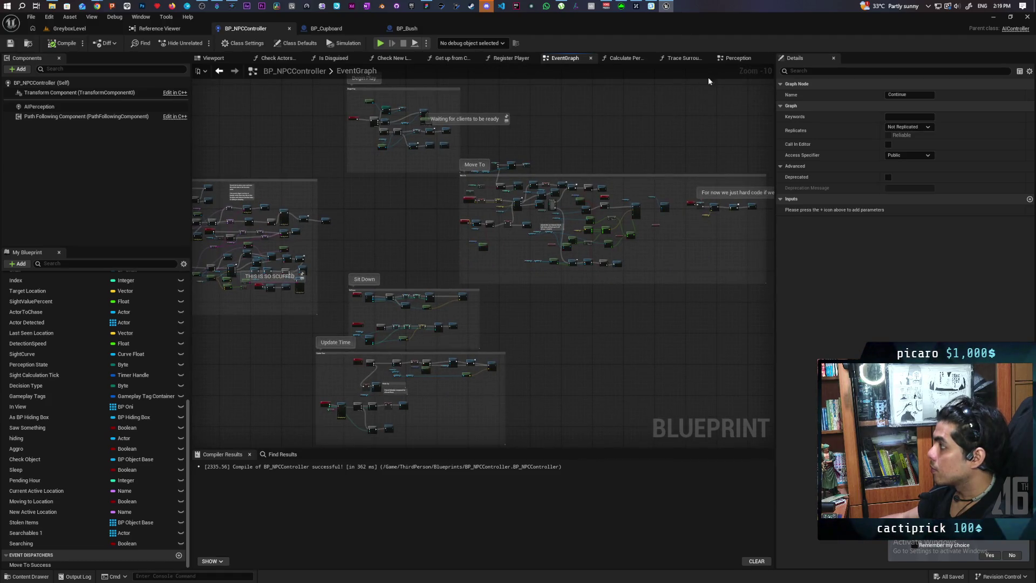
Open the Perception graph and zoom in on the Search Hiding call and its Branch.
{"action": "left_click", "coordinate": [737, 58]}
{"action": "scroll", "coordinate": [401, 313], "scroll_direction": "down", "scroll_amount": 3}
{"action": "scroll", "coordinate": [401, 313], "scroll_direction": "up", "scroll_amount": 2}
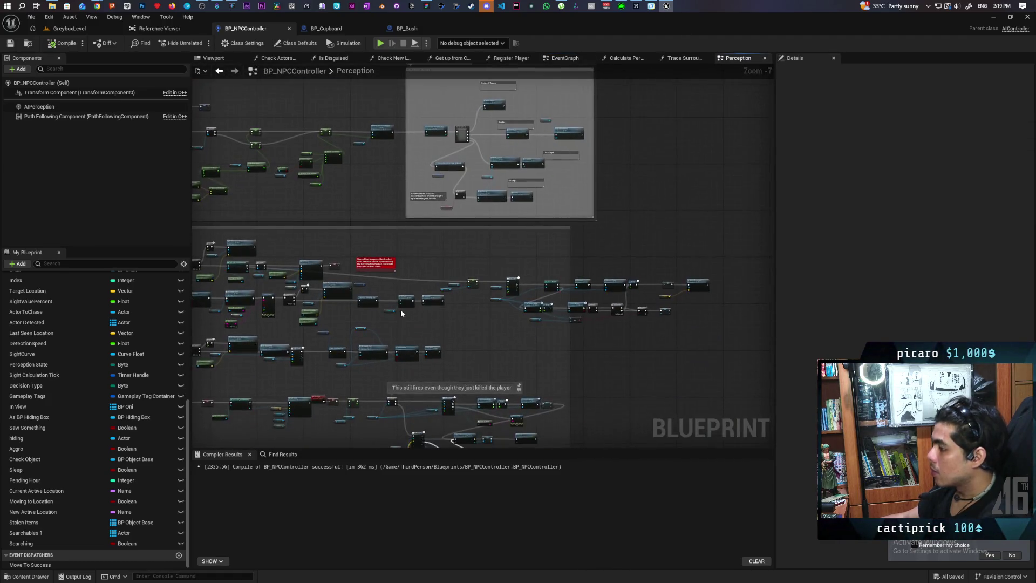
{"action": "scroll", "coordinate": [423, 199], "scroll_direction": "up", "scroll_amount": 3}
{"action": "scroll", "coordinate": [426, 222], "scroll_direction": "down", "scroll_amount": 1}
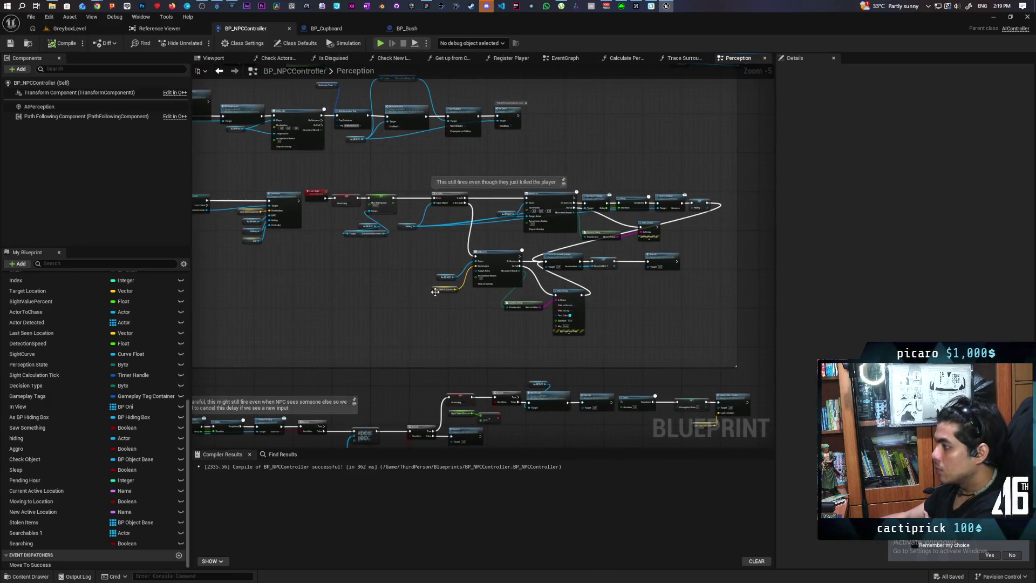
{"action": "scroll", "coordinate": [507, 160], "scroll_direction": "down", "scroll_amount": 2}
{"action": "scroll", "coordinate": [588, 192], "scroll_direction": "up", "scroll_amount": 2}
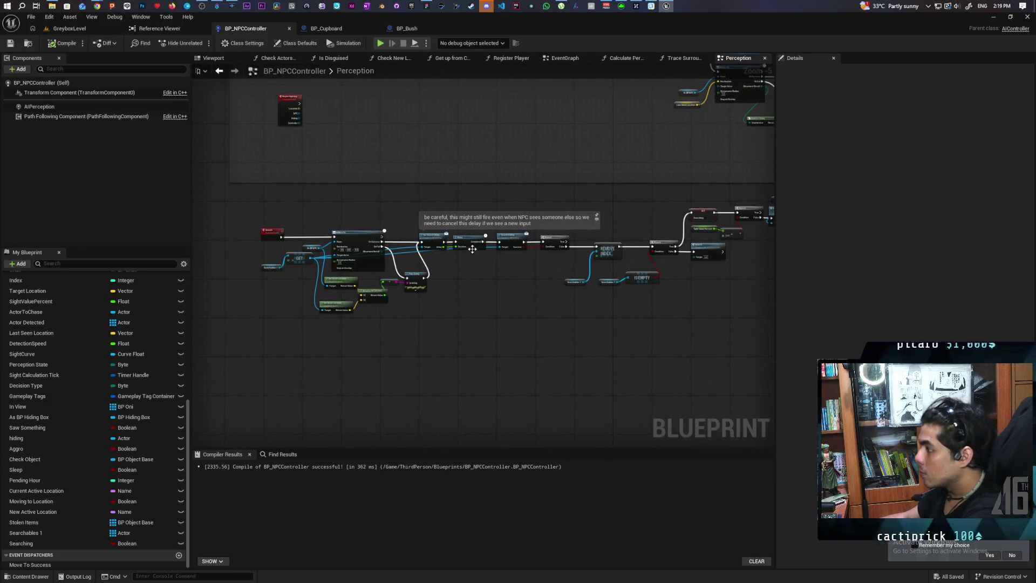
{"action": "scroll", "coordinate": [496, 267], "scroll_direction": "up", "scroll_amount": 2}
{"action": "scroll", "coordinate": [543, 274], "scroll_direction": "up", "scroll_amount": 1}
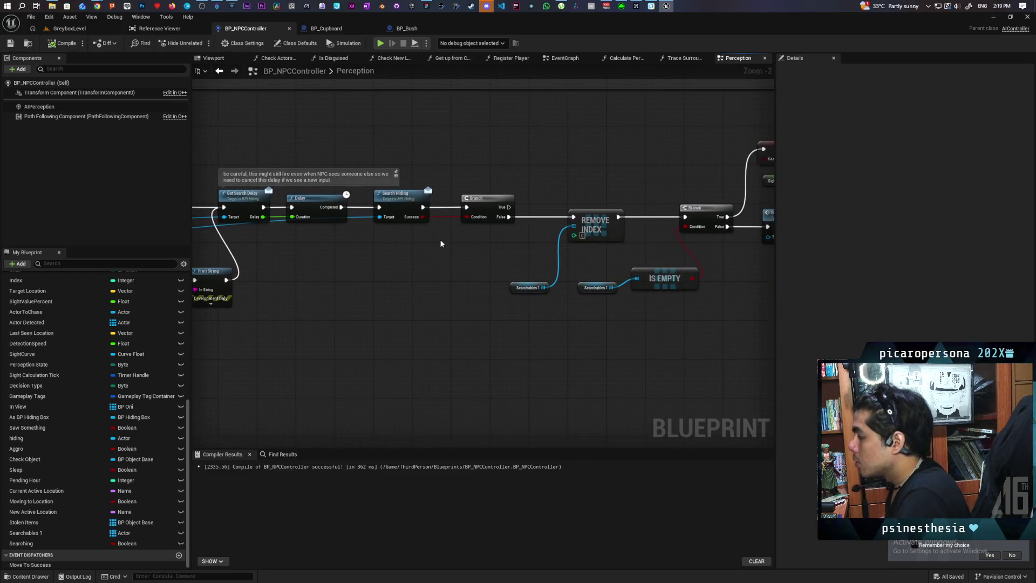
{"action": "mouse_move", "coordinate": [497, 242]}
{"action": "left_mouse_down"}
{"action": "mouse_move", "coordinate": [331, 294]}
{"action": "mouse_move", "coordinate": [312, 286]}
{"action": "left_mouse_up"}
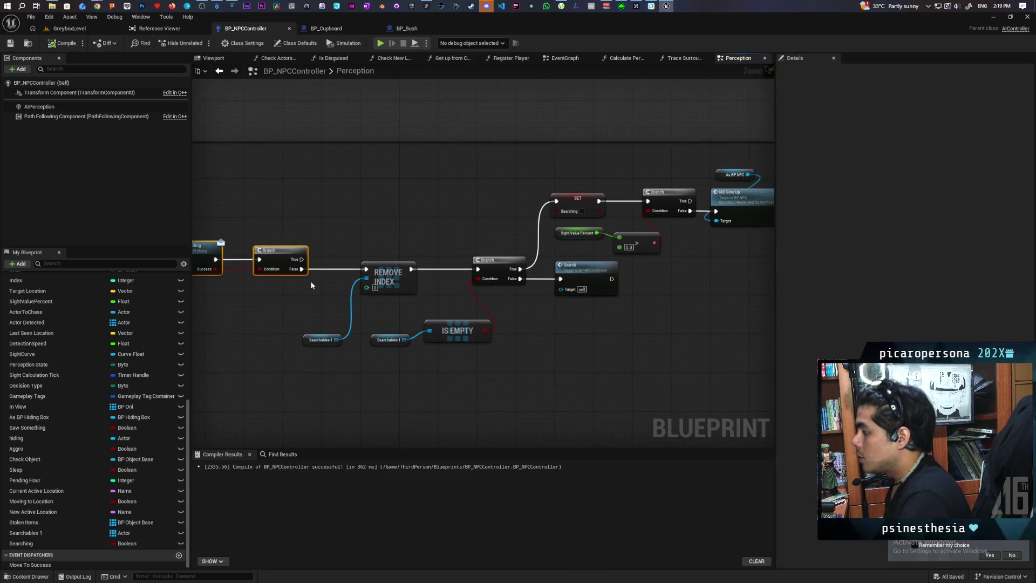
{"action": "mouse_move", "coordinate": [380, 238]}
{"action": "left_mouse_down"}
{"action": "mouse_move", "coordinate": [440, 213]}
{"action": "mouse_move", "coordinate": [409, 239]}
{"action": "mouse_move", "coordinate": [430, 234]}
{"action": "mouse_move", "coordinate": [453, 193]}
{"action": "left_mouse_up"}
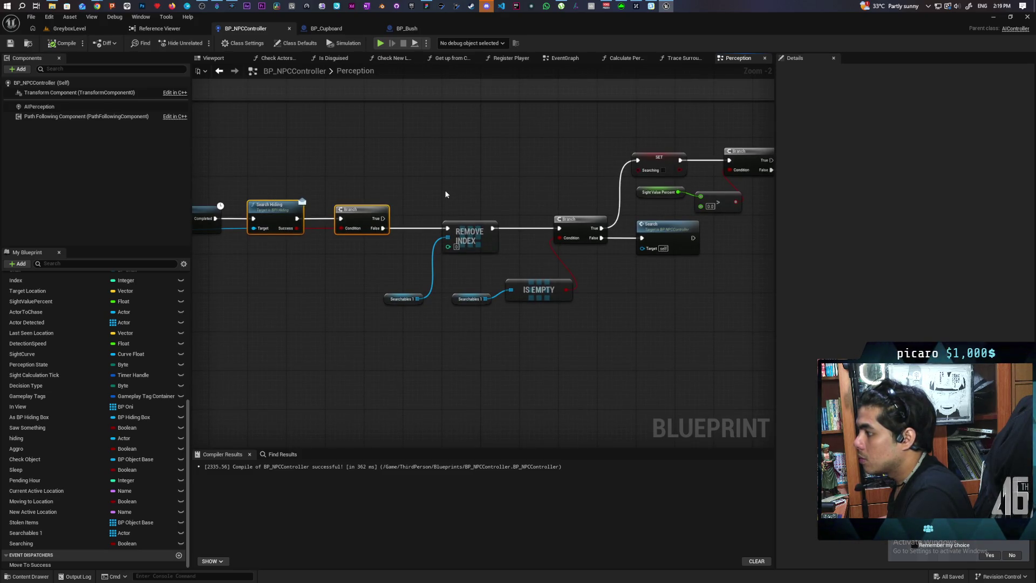
{"action": "mouse_move", "coordinate": [445, 194]}
{"action": "left_mouse_down"}
{"action": "mouse_move", "coordinate": [411, 213]}
{"action": "mouse_move", "coordinate": [476, 228]}
{"action": "left_mouse_up"}
{"action": "mouse_move", "coordinate": [449, 296]}
{"action": "left_mouse_down"}
{"action": "mouse_move", "coordinate": [617, 279]}
{"action": "mouse_move", "coordinate": [650, 264]}
{"action": "mouse_move", "coordinate": [472, 194]}
{"action": "mouse_move", "coordinate": [408, 298]}
{"action": "left_mouse_up"}
{"action": "left_click", "coordinate": [393, 212]}
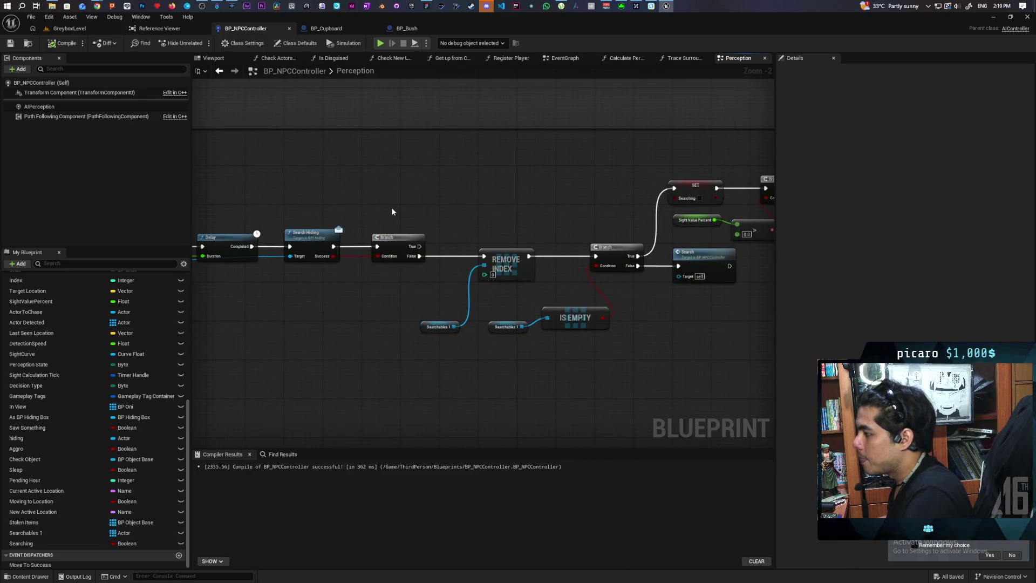
{"action": "left_click", "coordinate": [398, 247]}
{"action": "left_click_drag", "start_coordinate": [398, 247], "coordinate": [305, 258]}
{"action": "left_click", "coordinate": [298, 229]}
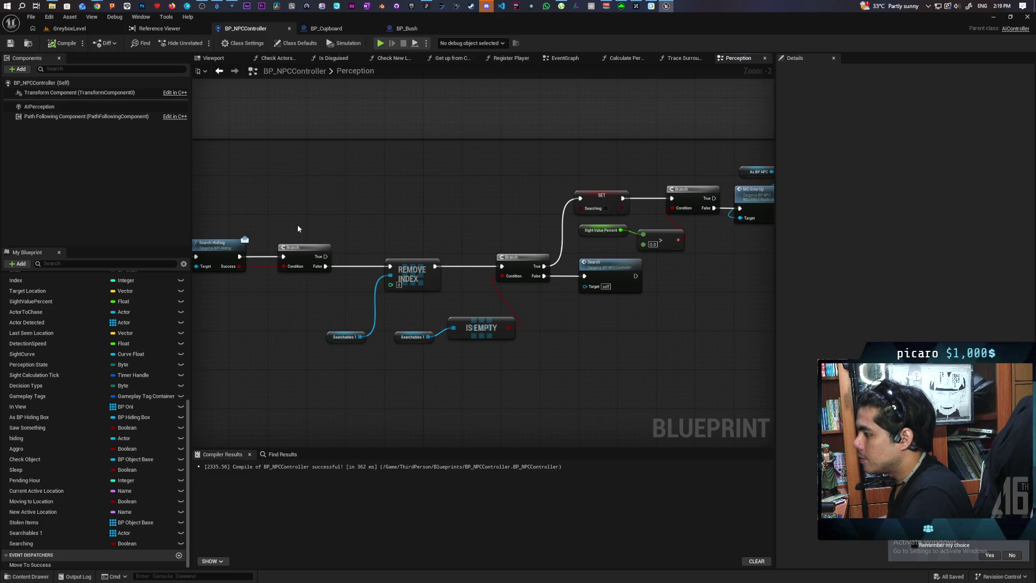
{"action": "left_click_drag", "start_coordinate": [312, 309], "coordinate": [313, 305]}
{"action": "left_click", "coordinate": [314, 302]}
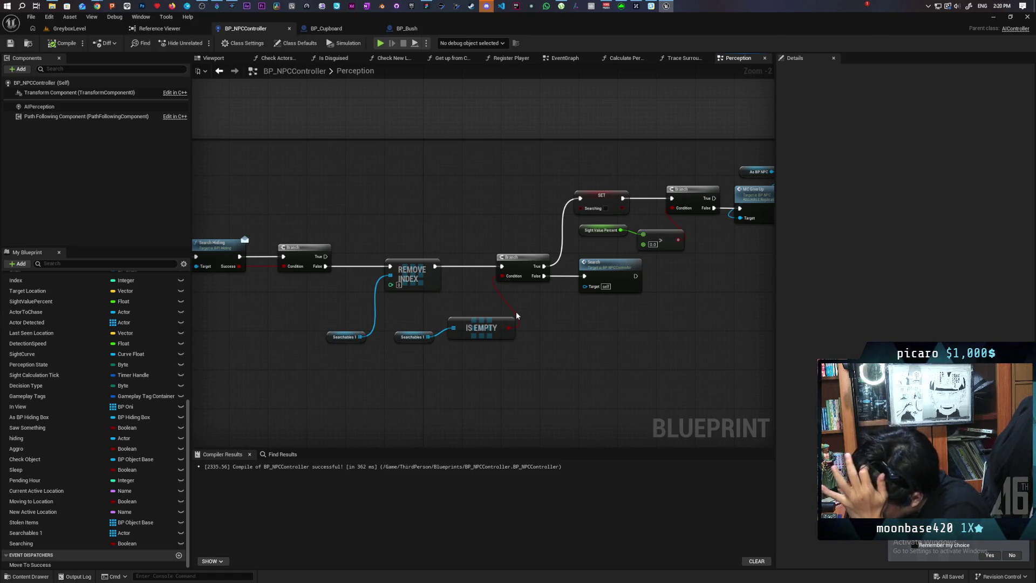
{"action": "right_click", "coordinate": [484, 323]}
{"action": "mouse_move", "coordinate": [609, 333]}
{"action": "left_mouse_down"}
{"action": "mouse_move", "coordinate": [598, 366]}
{"action": "mouse_move", "coordinate": [524, 395]}
{"action": "mouse_move", "coordinate": [475, 324]}
{"action": "left_mouse_up"}
{"action": "scroll", "coordinate": [465, 317], "scroll_direction": "down", "scroll_amount": 2}
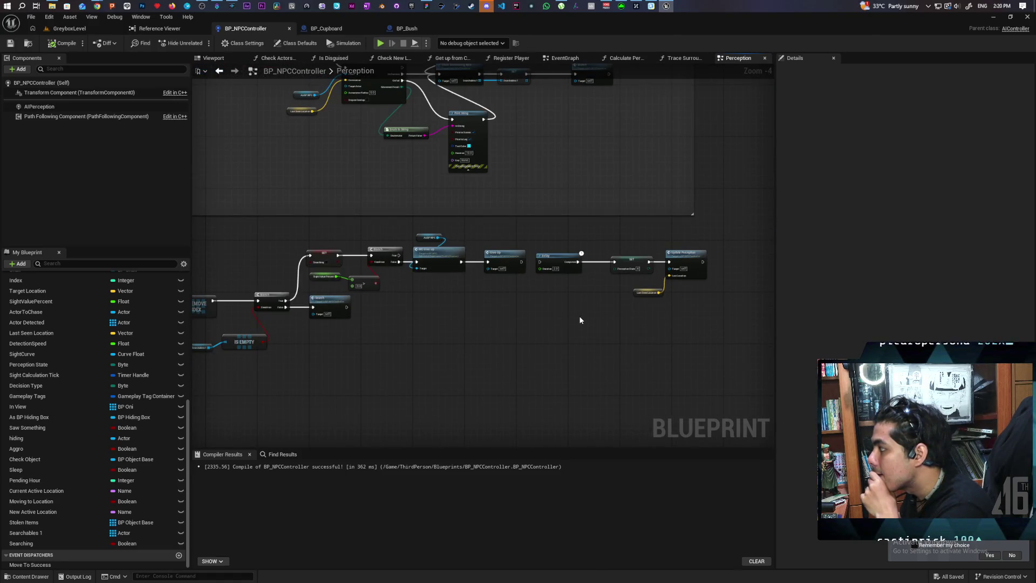
Move the SET Perception State, Update Perception and Last Seen Location nodes beside the Branch.
{"action": "left_click", "coordinate": [561, 269]}
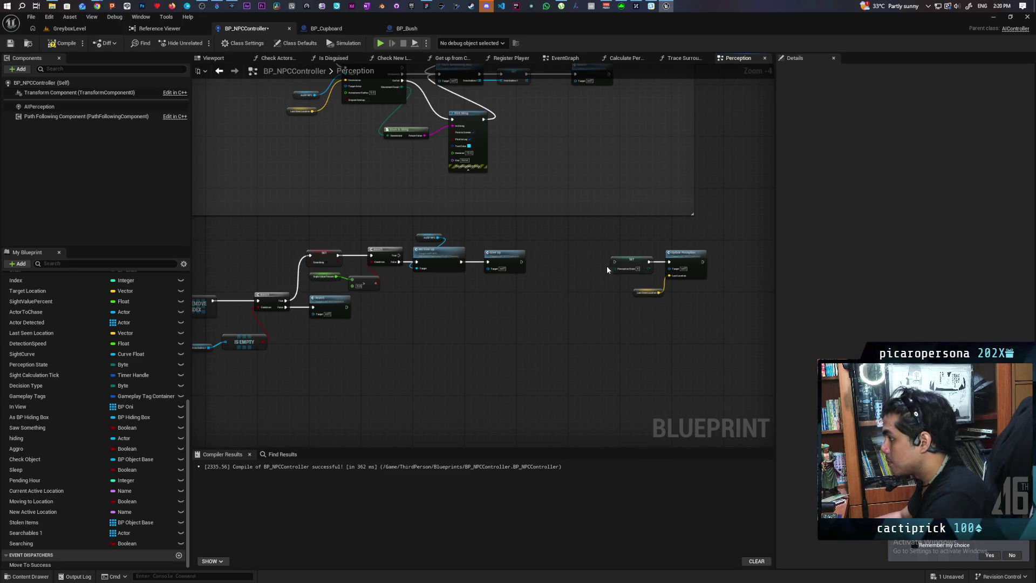
{"action": "left_click_drag", "start_coordinate": [607, 268], "coordinate": [689, 306]}
{"action": "mouse_move", "coordinate": [640, 260]}
{"action": "left_mouse_down"}
{"action": "mouse_move", "coordinate": [421, 261]}
{"action": "mouse_move", "coordinate": [303, 244]}
{"action": "left_mouse_up"}
{"action": "scroll", "coordinate": [273, 261], "scroll_direction": "up", "scroll_amount": 3}
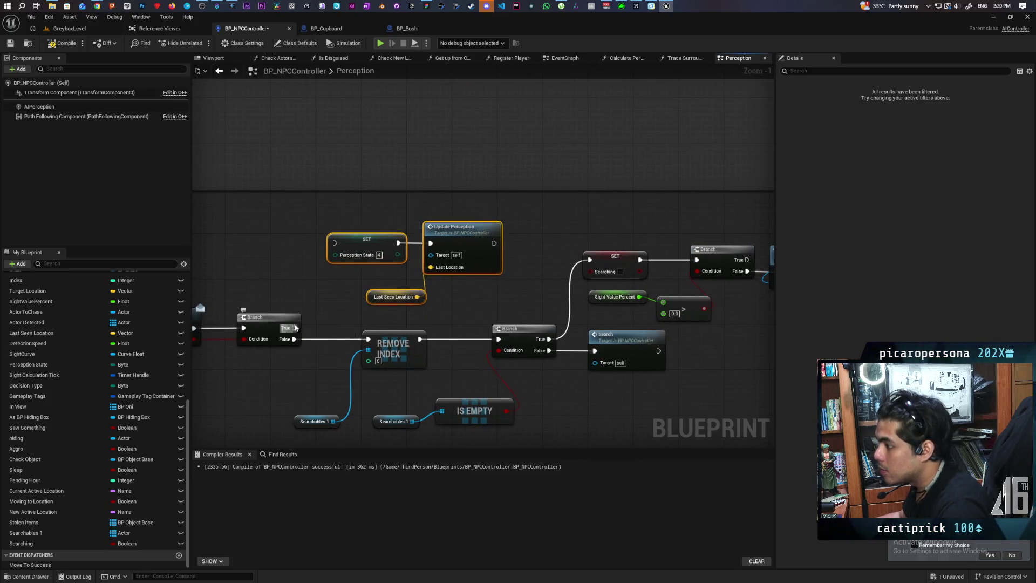
Wire Branch True into SET Perception State, then compile and save with Ctrl+S.
{"action": "left_click_drag", "start_coordinate": [295, 328], "coordinate": [335, 243]}
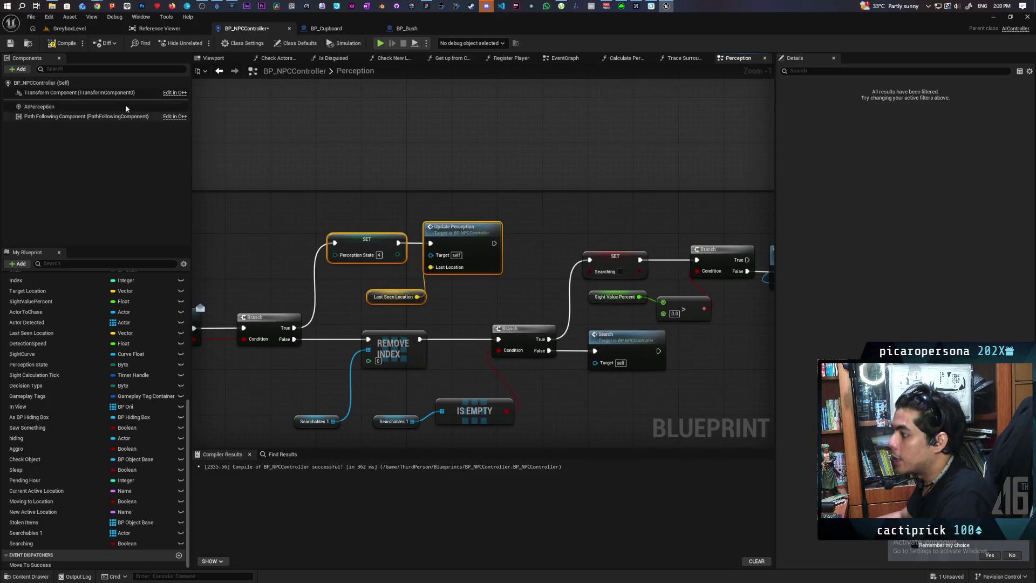
{"action": "key", "text": "ctrl+s"}
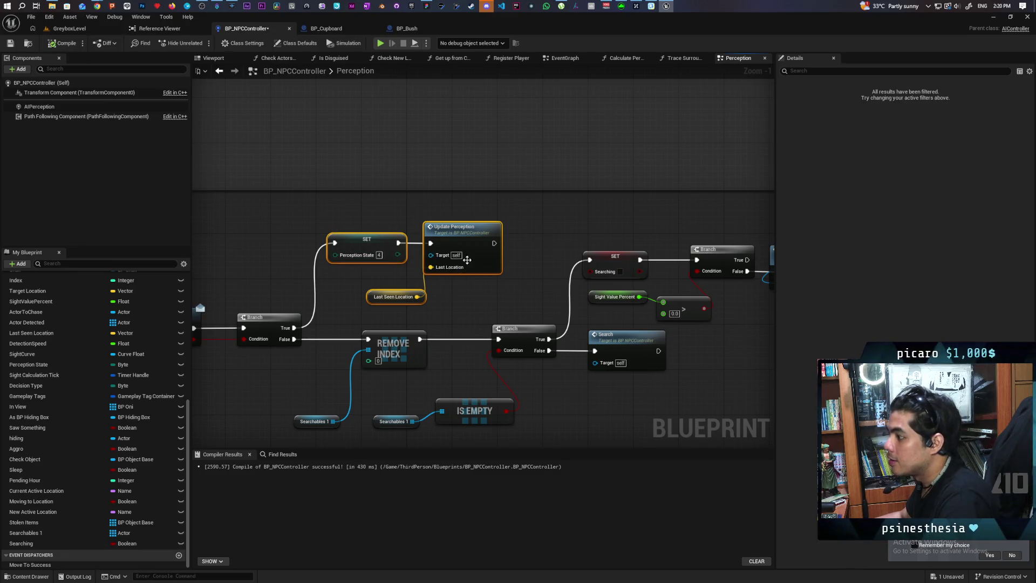
{"action": "scroll", "coordinate": [543, 273], "scroll_direction": "down", "scroll_amount": 3}
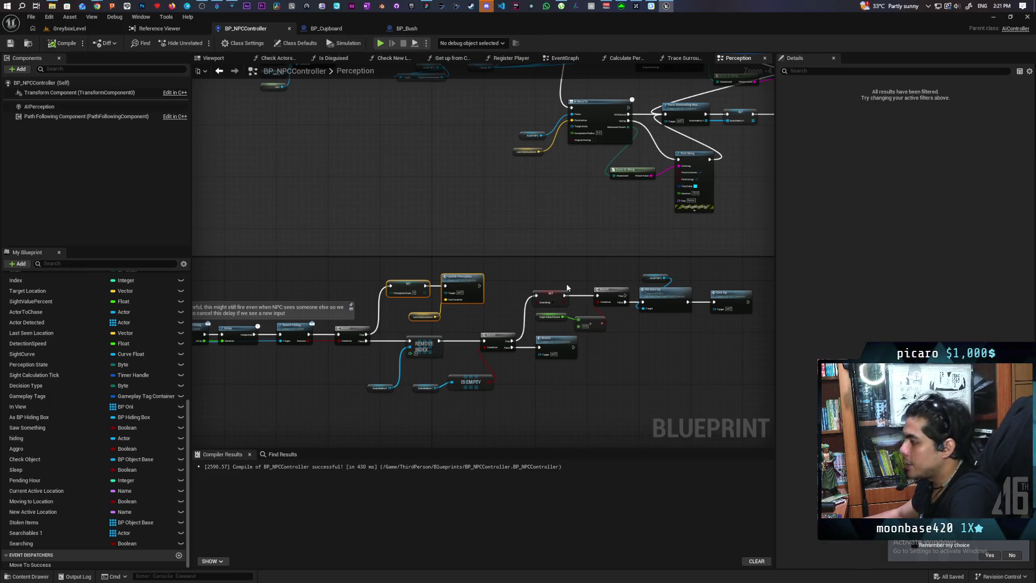
{"action": "scroll", "coordinate": [514, 303], "scroll_direction": "up", "scroll_amount": 3}
Paste a copy of SET Searching between Branch True and SET Perception State, then save.
{"action": "scroll", "coordinate": [566, 232], "scroll_direction": "down", "scroll_amount": 2}
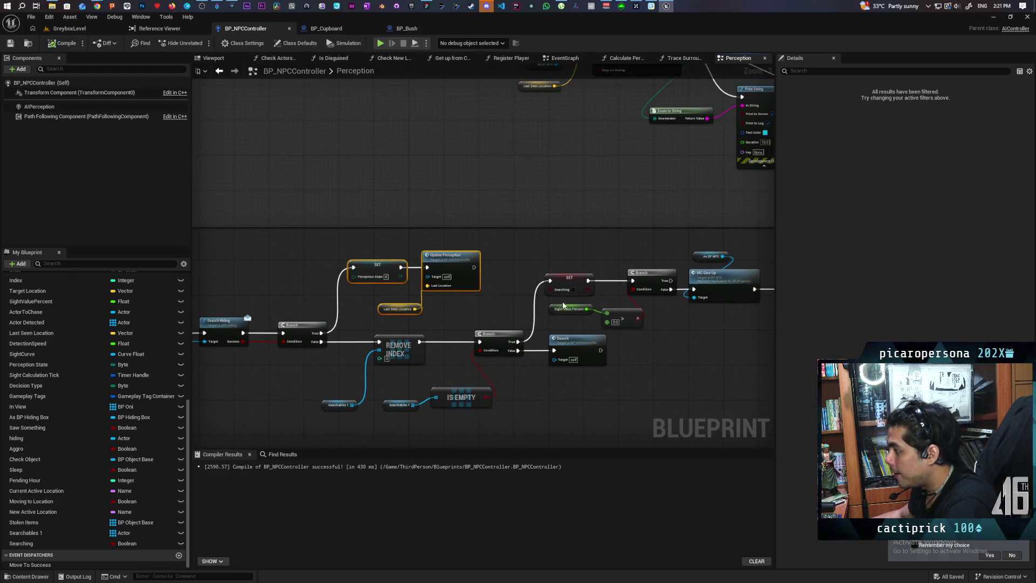
{"action": "left_click", "coordinate": [570, 287]}
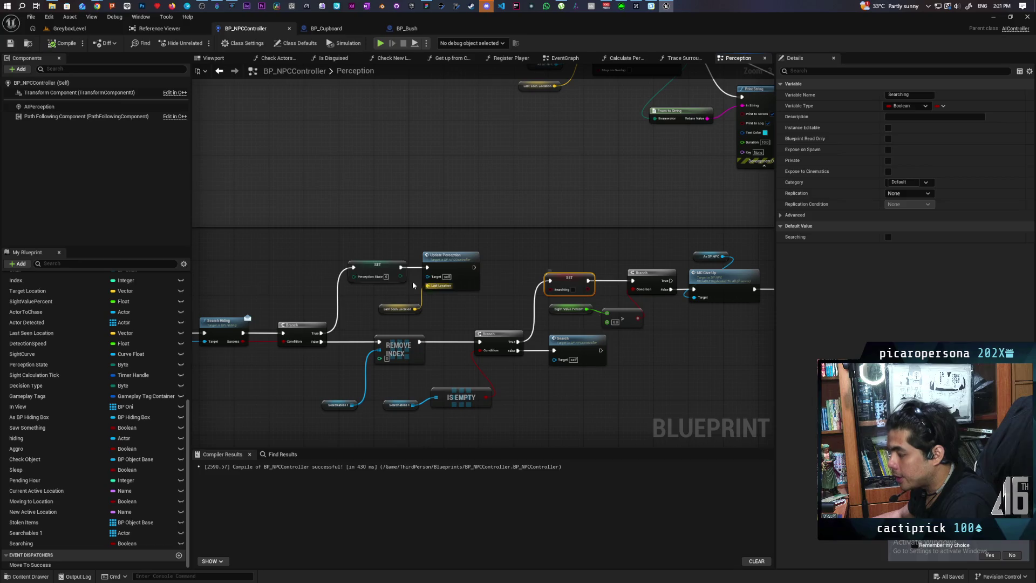
{"action": "key", "text": "ctrl+v"}
{"action": "scroll", "coordinate": [298, 268], "scroll_direction": "up", "scroll_amount": 3}
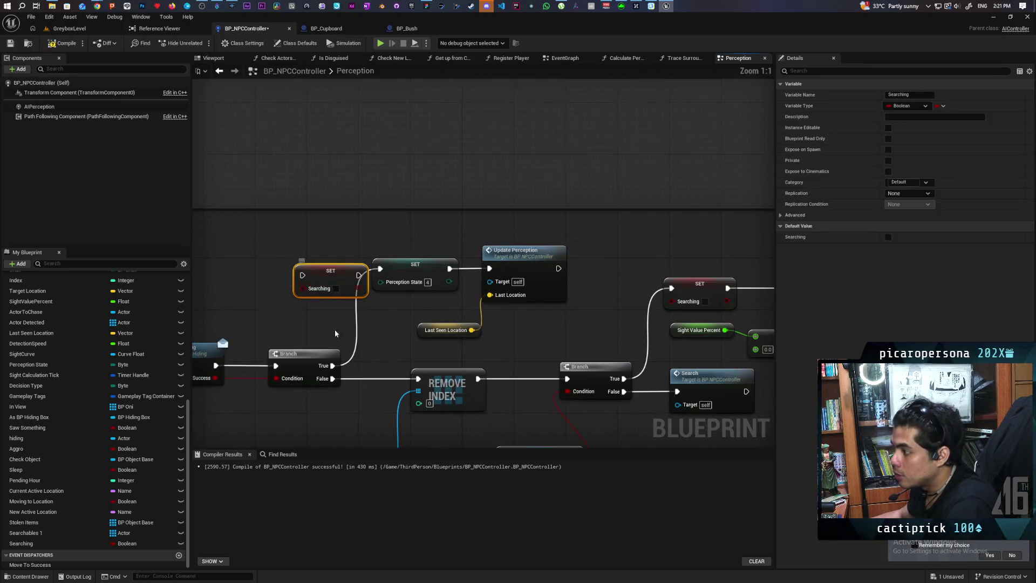
{"action": "left_click_drag", "start_coordinate": [333, 366], "coordinate": [333, 367]}
{"action": "mouse_move", "coordinate": [318, 275]}
{"action": "left_mouse_down"}
{"action": "mouse_move", "coordinate": [312, 267]}
{"action": "mouse_move", "coordinate": [380, 268]}
{"action": "left_mouse_up"}
{"action": "scroll", "coordinate": [401, 285], "scroll_direction": "down", "scroll_amount": 2}
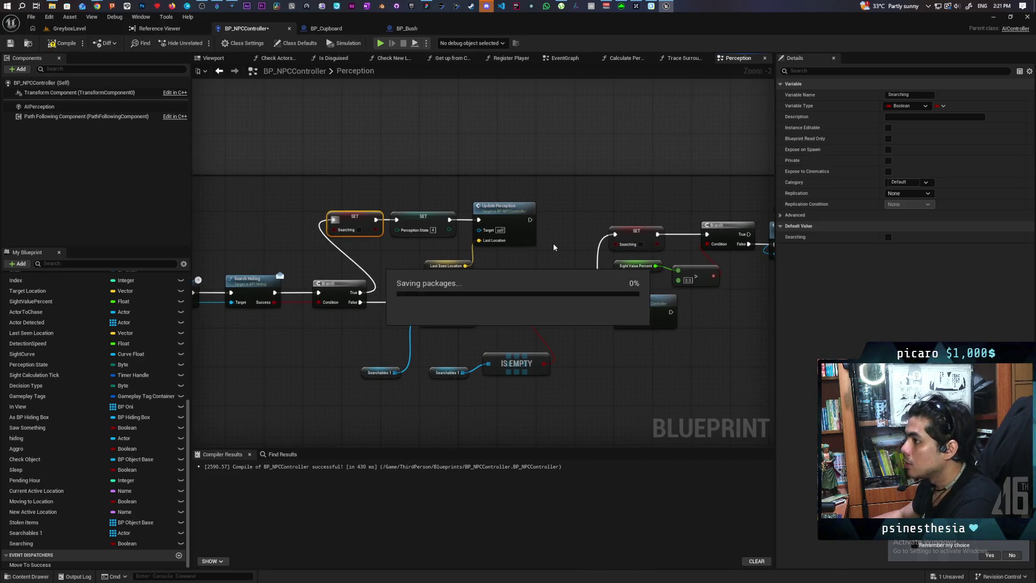
{"action": "key", "text": "ctrl+s"}
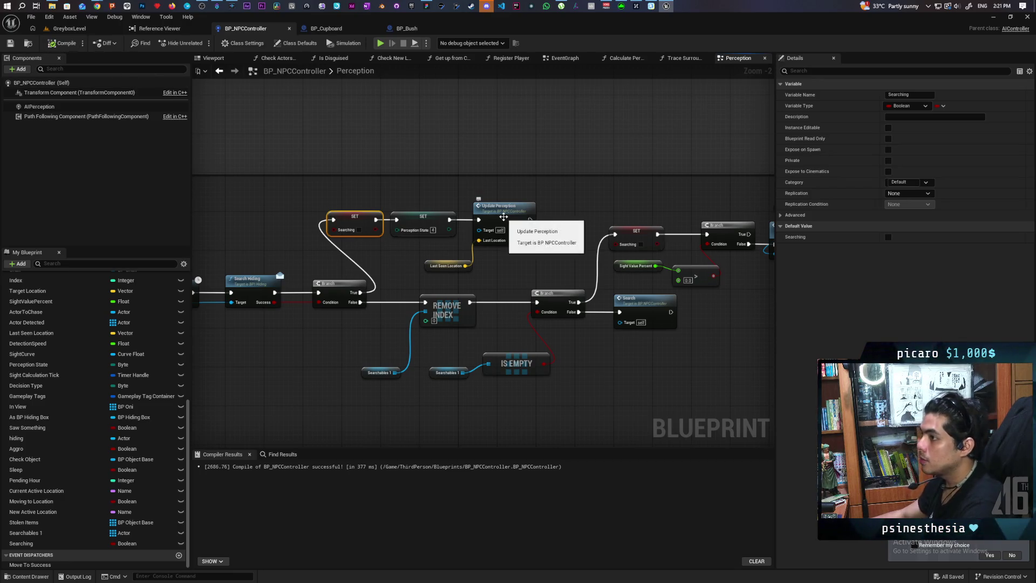
{"action": "scroll", "coordinate": [573, 204], "scroll_direction": "down", "scroll_amount": 7}
Pan and zoom across the Perception graph, select the Hiding variable node, and return to GreyboxLevel.
{"action": "left_click", "coordinate": [536, 254]}
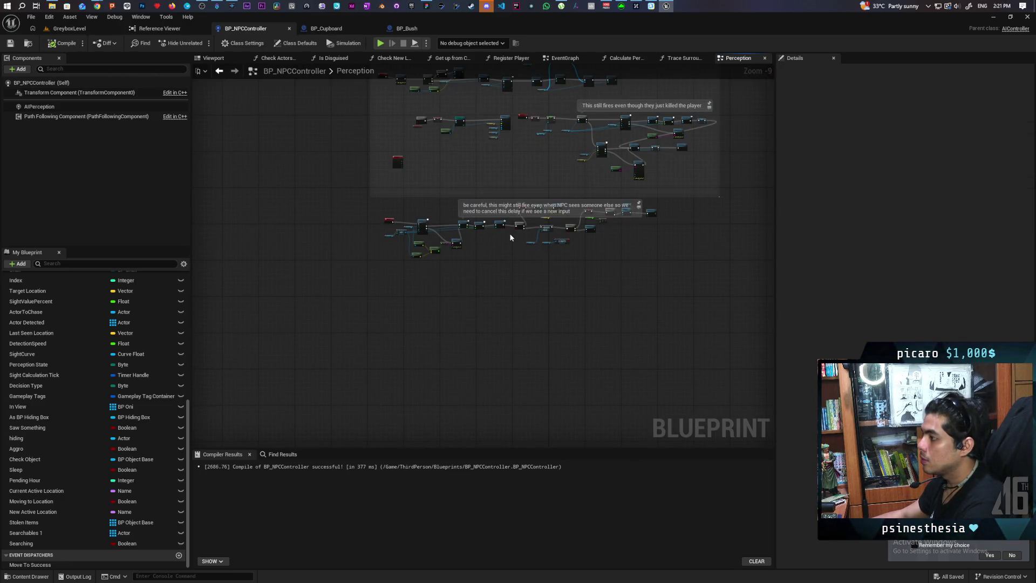
{"action": "scroll", "coordinate": [510, 258], "scroll_direction": "up", "scroll_amount": 4}
{"action": "mouse_move", "coordinate": [512, 254]}
{"action": "left_mouse_down"}
{"action": "mouse_move", "coordinate": [477, 296]}
{"action": "mouse_move", "coordinate": [430, 278]}
{"action": "mouse_move", "coordinate": [487, 289]}
{"action": "mouse_move", "coordinate": [435, 386]}
{"action": "mouse_move", "coordinate": [508, 282]}
{"action": "left_mouse_up"}
{"action": "scroll", "coordinate": [508, 278], "scroll_direction": "down", "scroll_amount": 5}
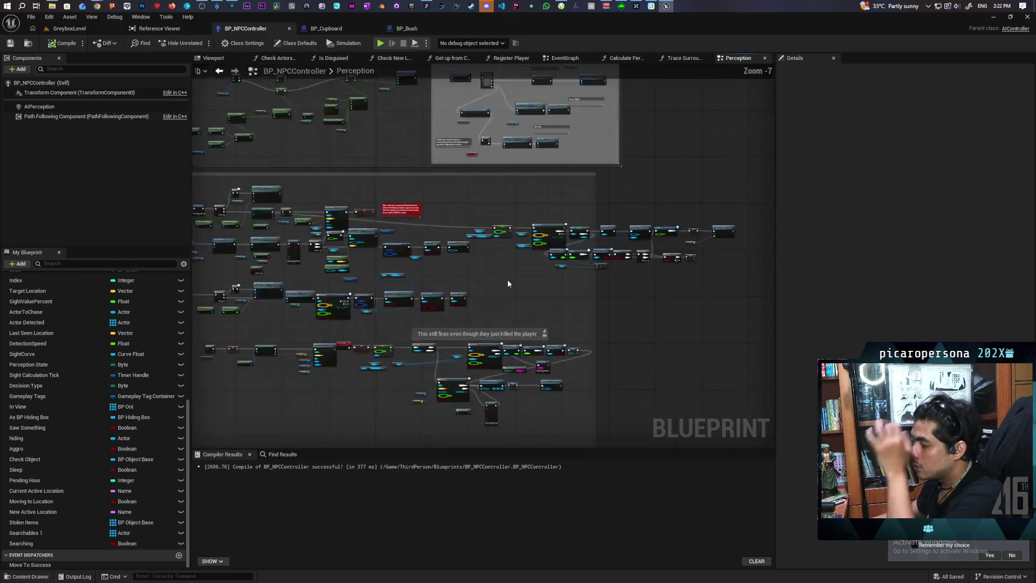
{"action": "left_click_drag", "start_coordinate": [464, 384], "coordinate": [524, 205]}
{"action": "scroll", "coordinate": [465, 317], "scroll_direction": "up", "scroll_amount": 6}
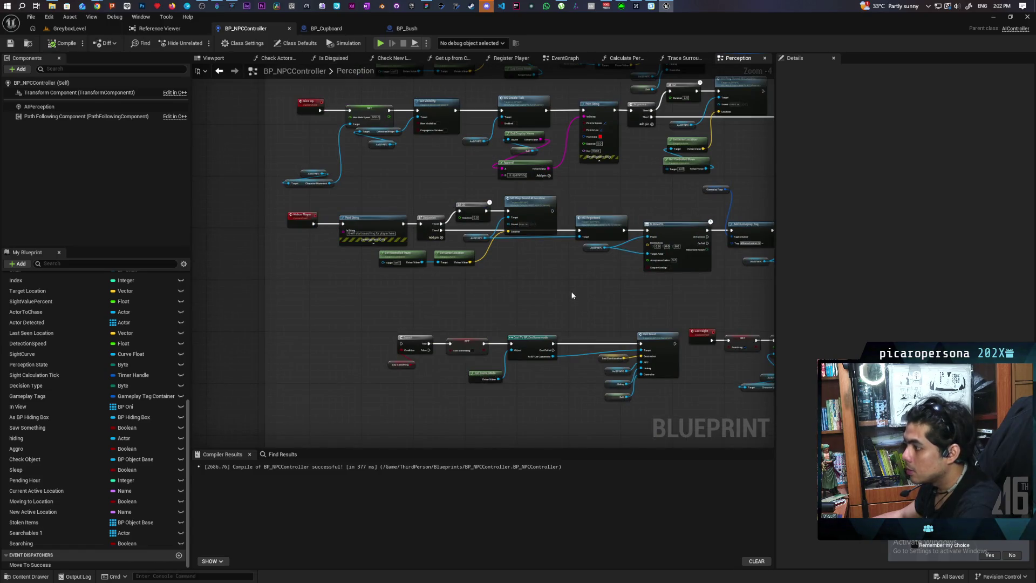
{"action": "mouse_move", "coordinate": [572, 295]}
{"action": "left_mouse_down"}
{"action": "mouse_move", "coordinate": [505, 169]}
{"action": "mouse_move", "coordinate": [447, 162]}
{"action": "left_mouse_up"}
{"action": "scroll", "coordinate": [537, 225], "scroll_direction": "up", "scroll_amount": 2}
{"action": "left_click", "coordinate": [249, 262]}
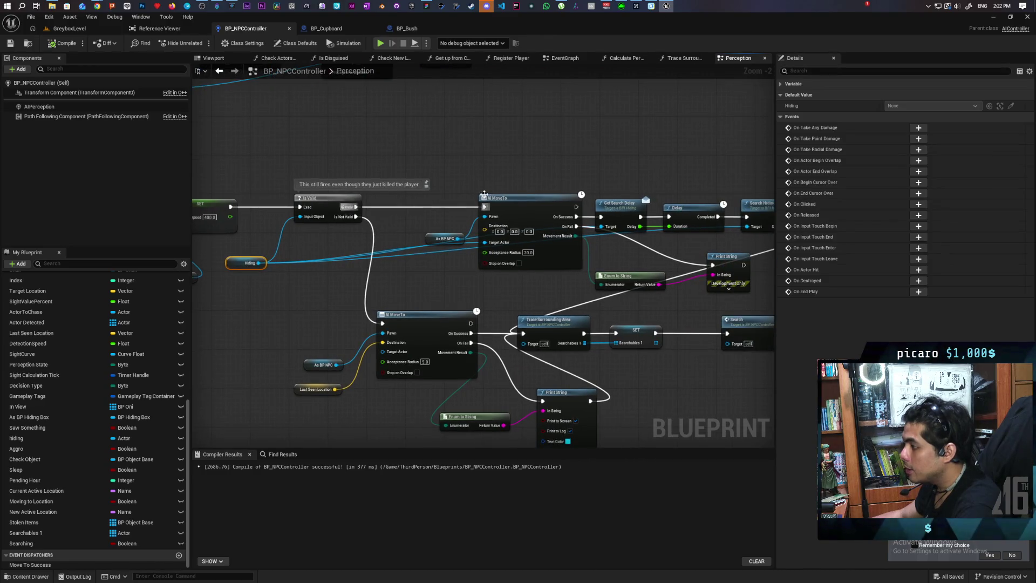
{"action": "left_click_drag", "start_coordinate": [484, 194], "coordinate": [451, 165]}
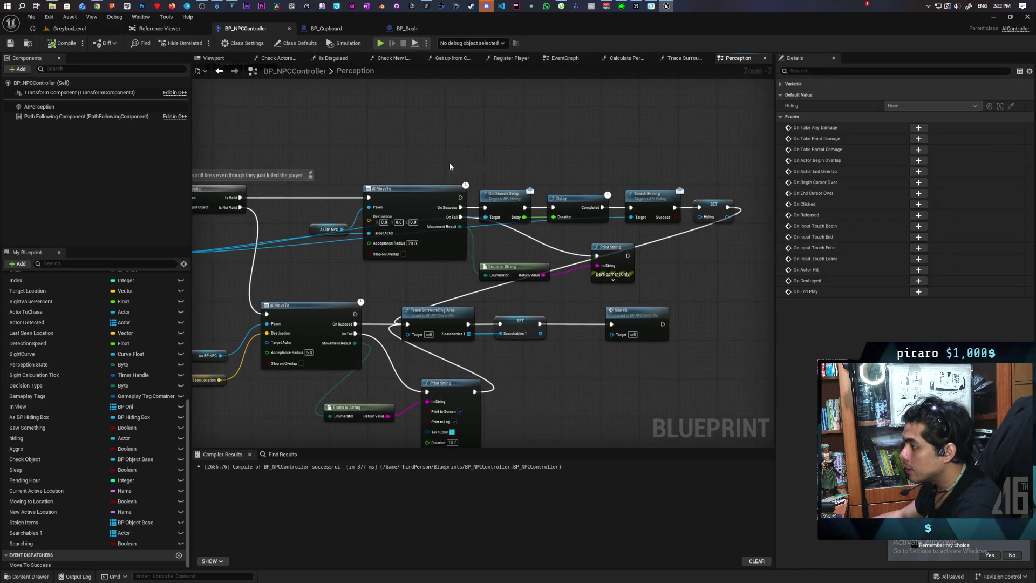
{"action": "left_click", "coordinate": [75, 29]}
Play the level and walk the purple cat through the yard deep into the tall grass.
{"action": "left_click", "coordinate": [201, 43]}
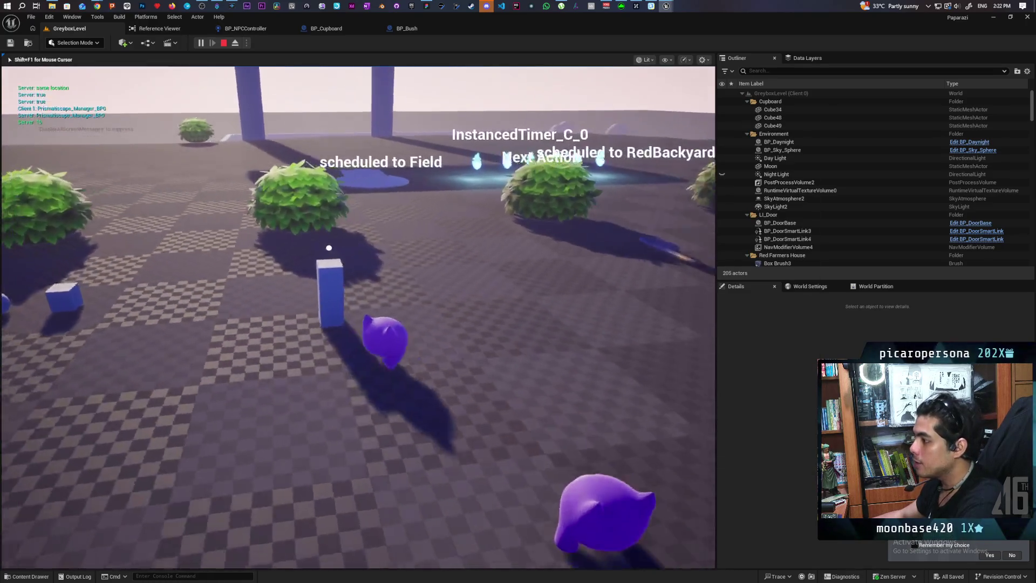
{"action": "key", "text": "w"}
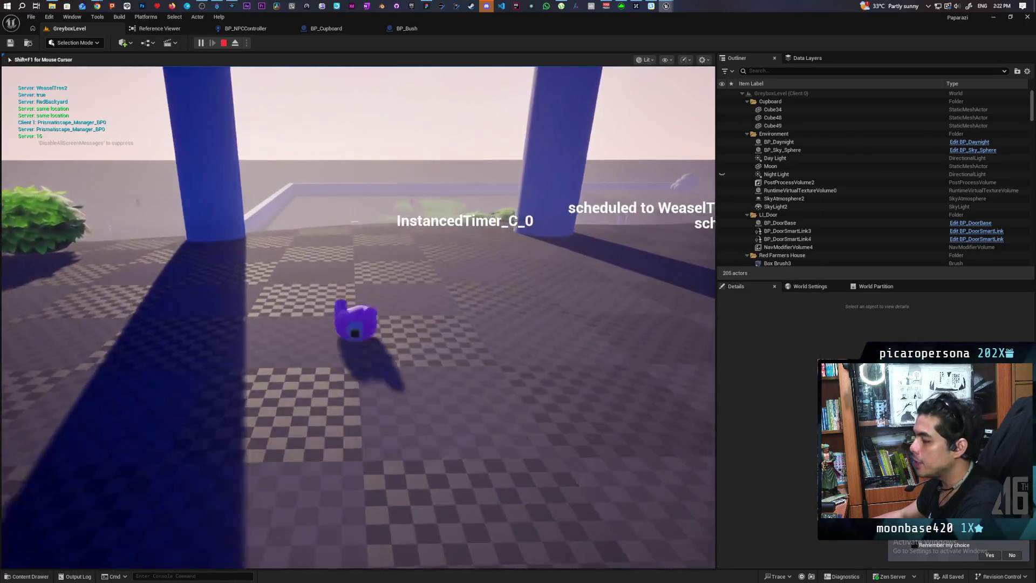
{"action": "key", "text": "w"}
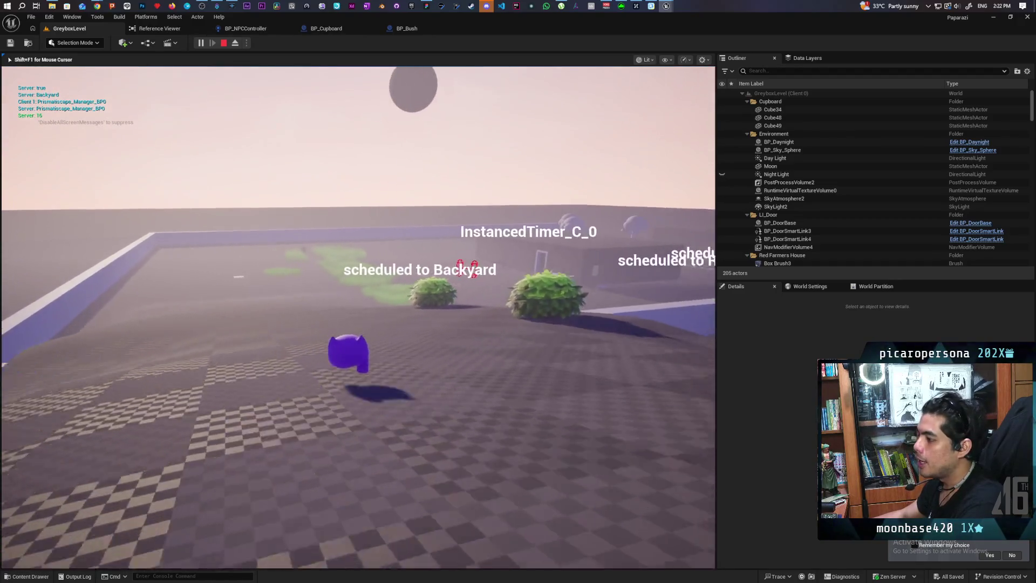
{"action": "key", "text": "a"}
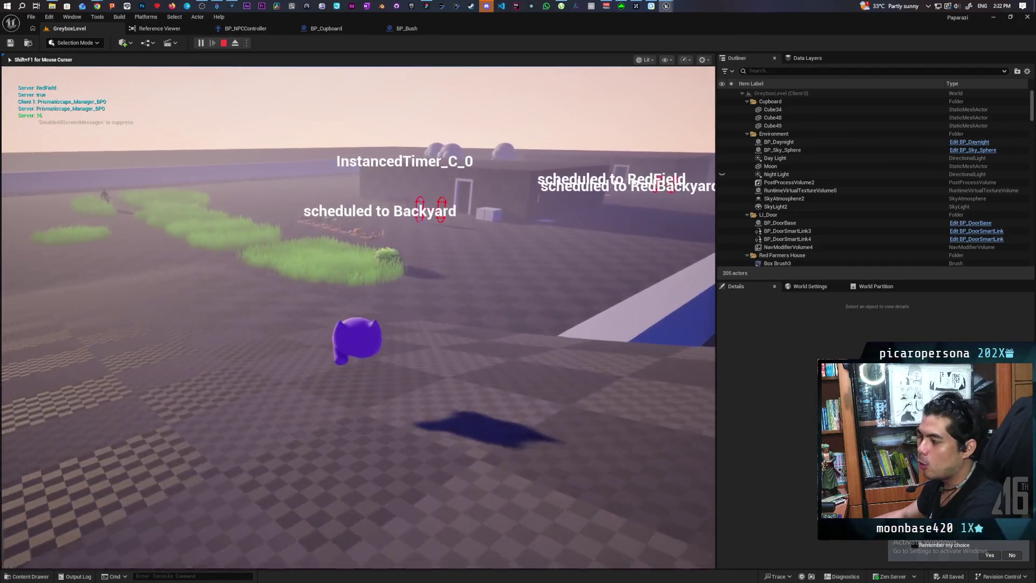
{"action": "key", "text": "w"}
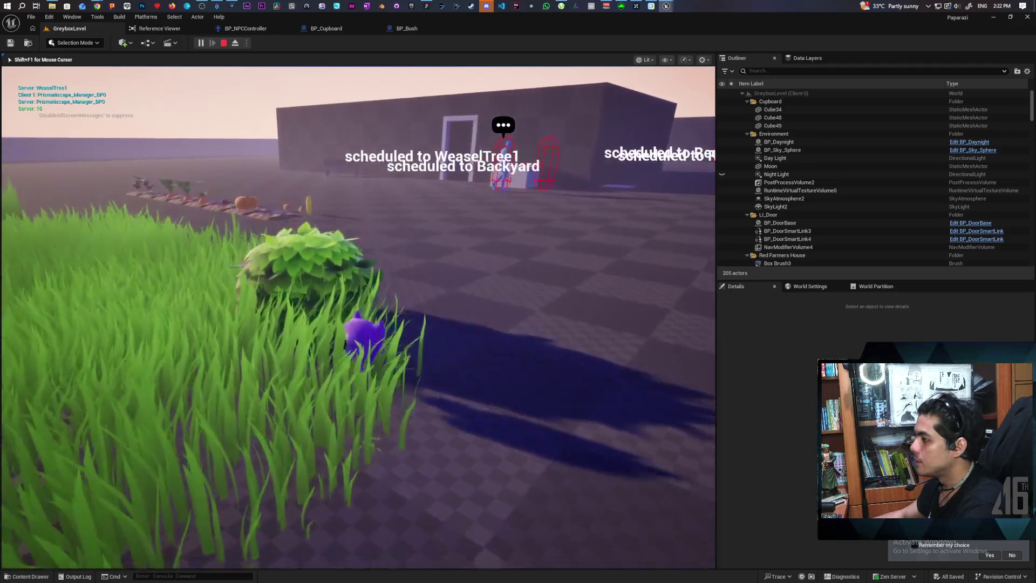
{"action": "key", "text": "w"}
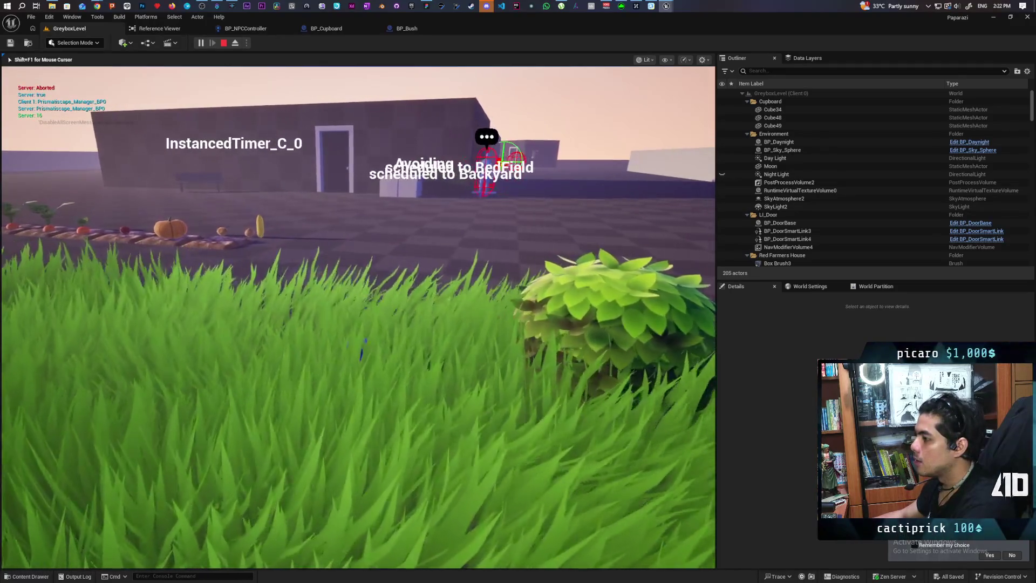
{"action": "key", "text": "a"}
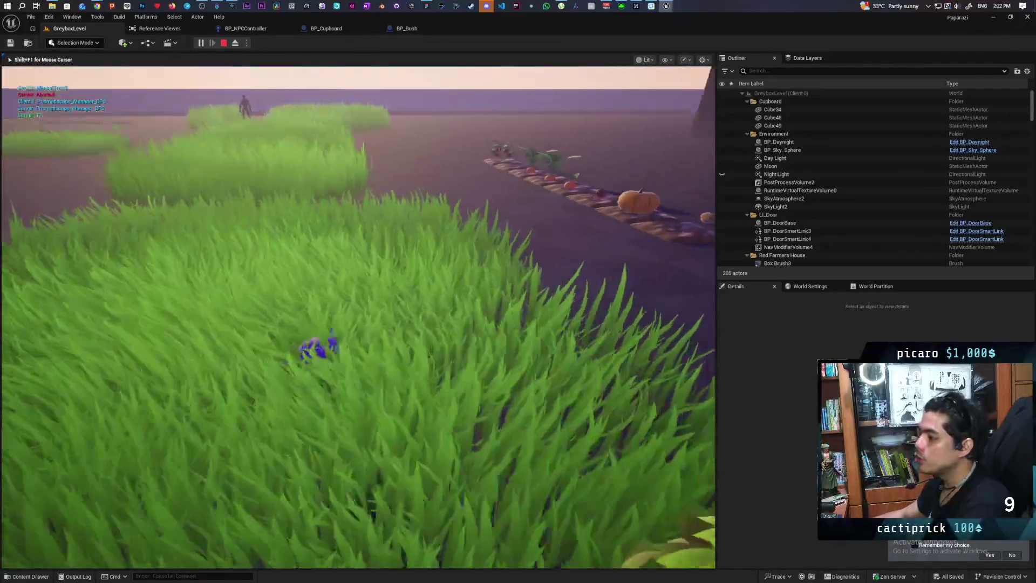
{"action": "key", "text": "w"}
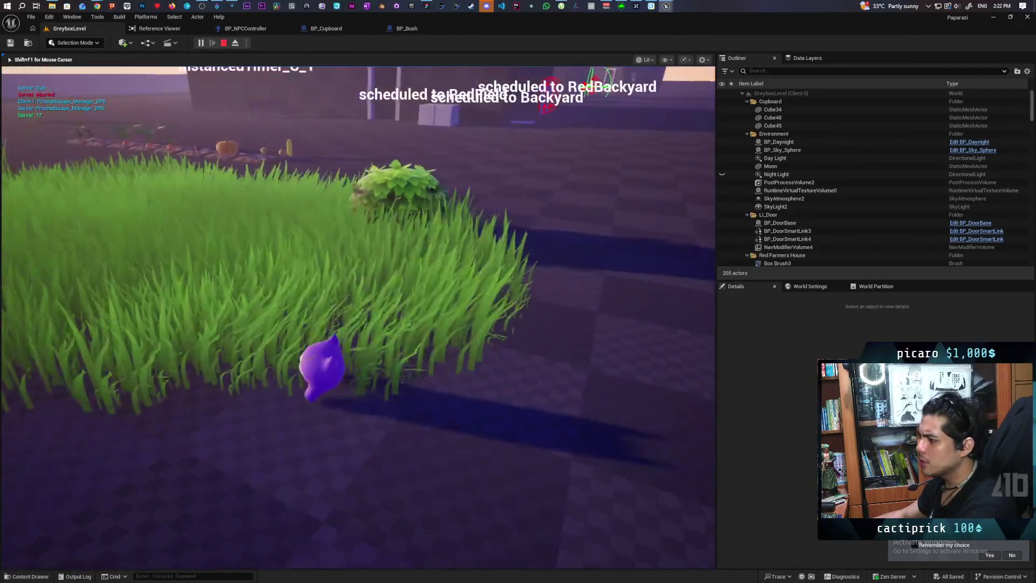
{"action": "key", "text": "a"}
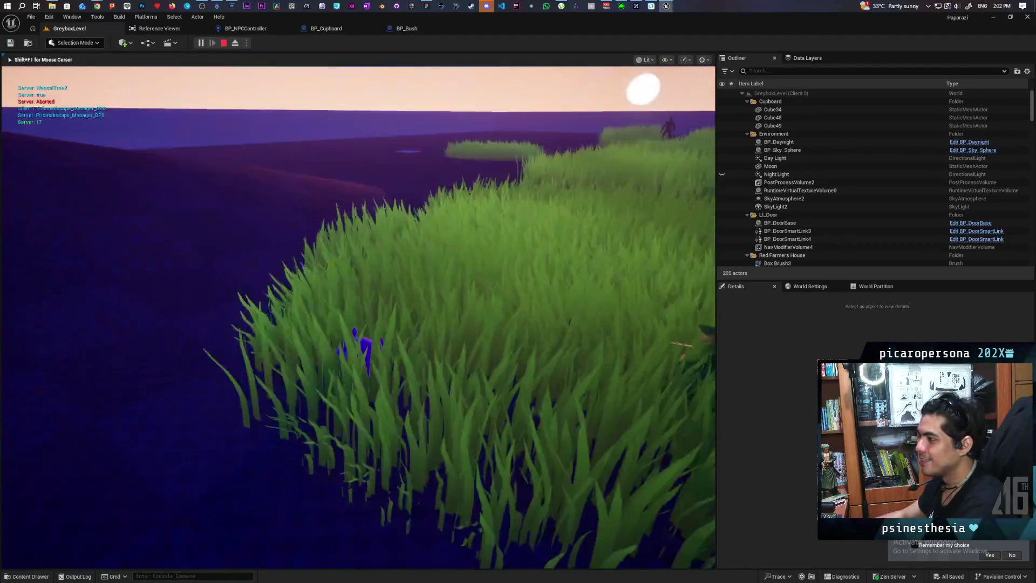
Stop the session, frame the viewport over the grass patch, and start a fresh play session.
{"action": "key", "text": "Escape"}
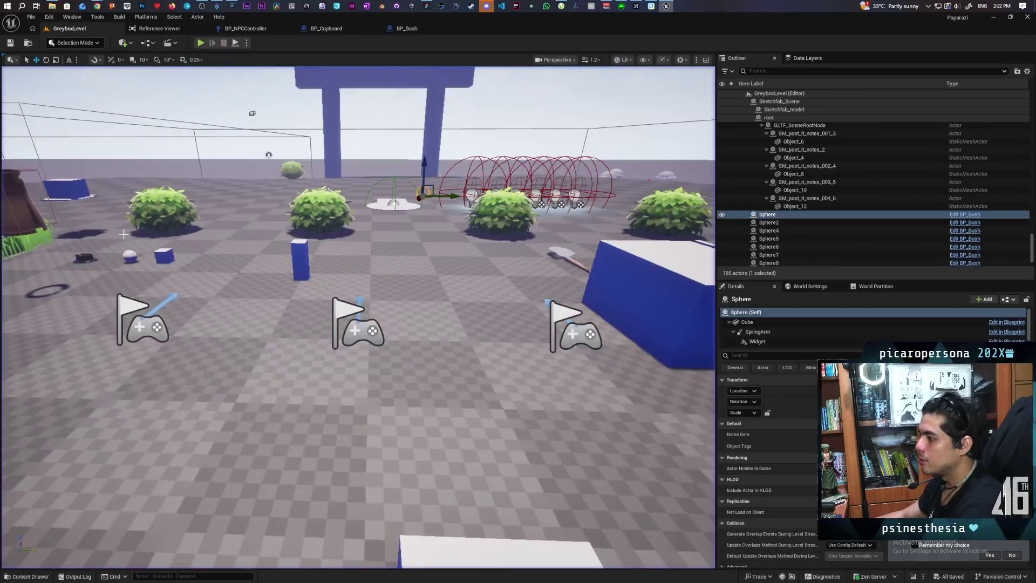
{"action": "key", "text": "s"}
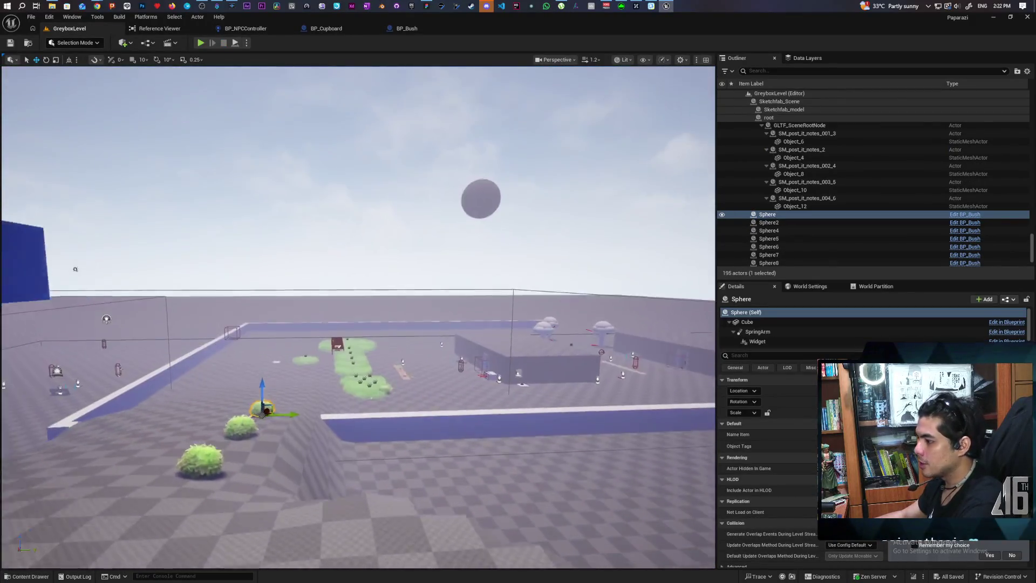
{"action": "key", "text": "w"}
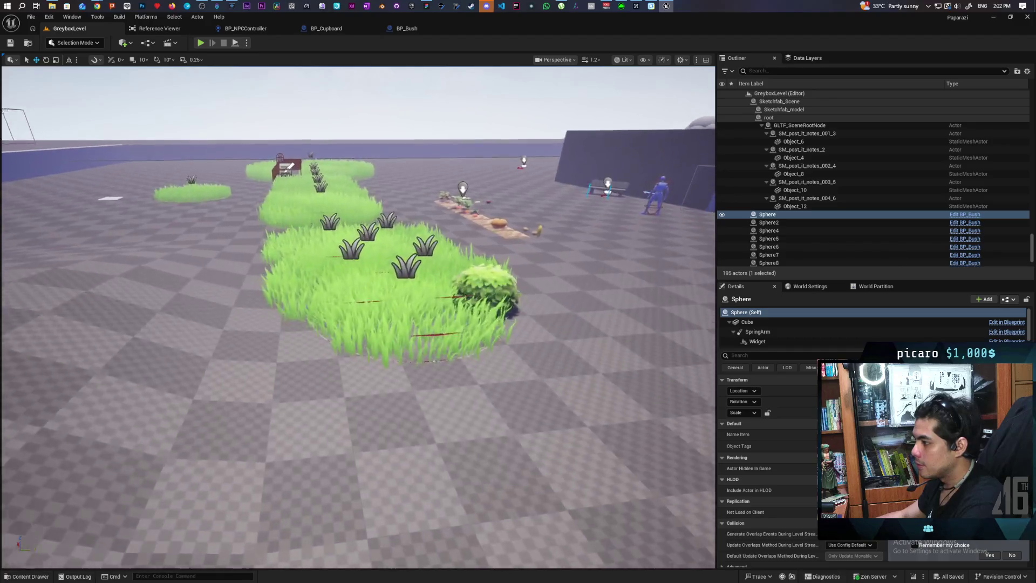
{"action": "key", "text": "s"}
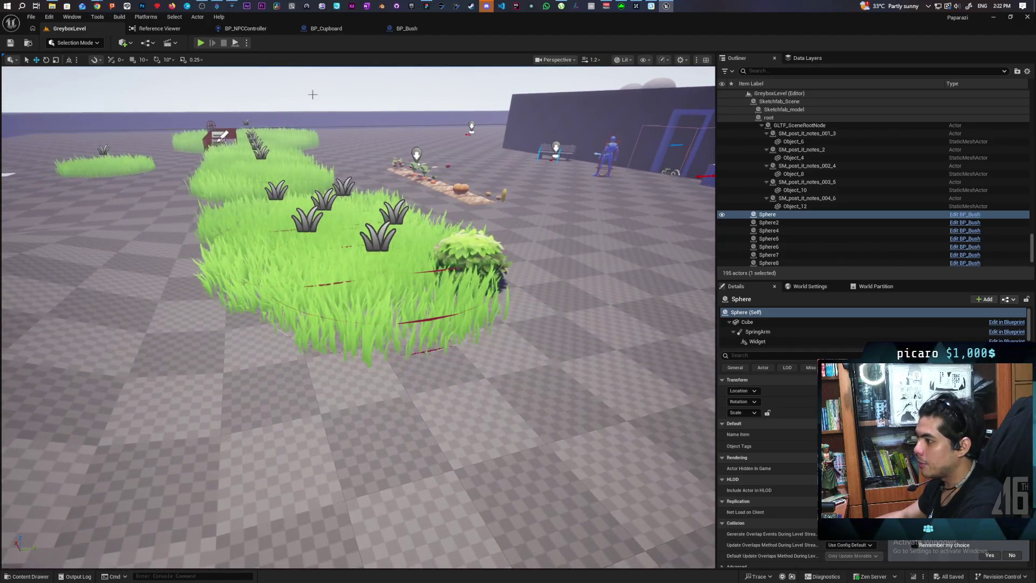
{"action": "left_click", "coordinate": [200, 43]}
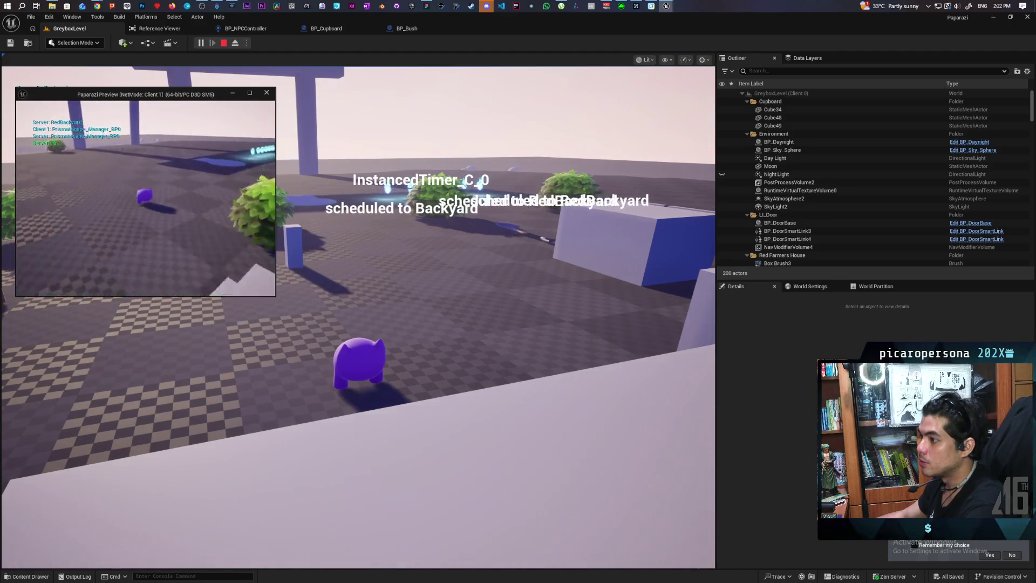
Walk the character through the grass up against the white cupboard, watch the NPC approach, then stop.
{"action": "left_click", "coordinate": [427, 257]}
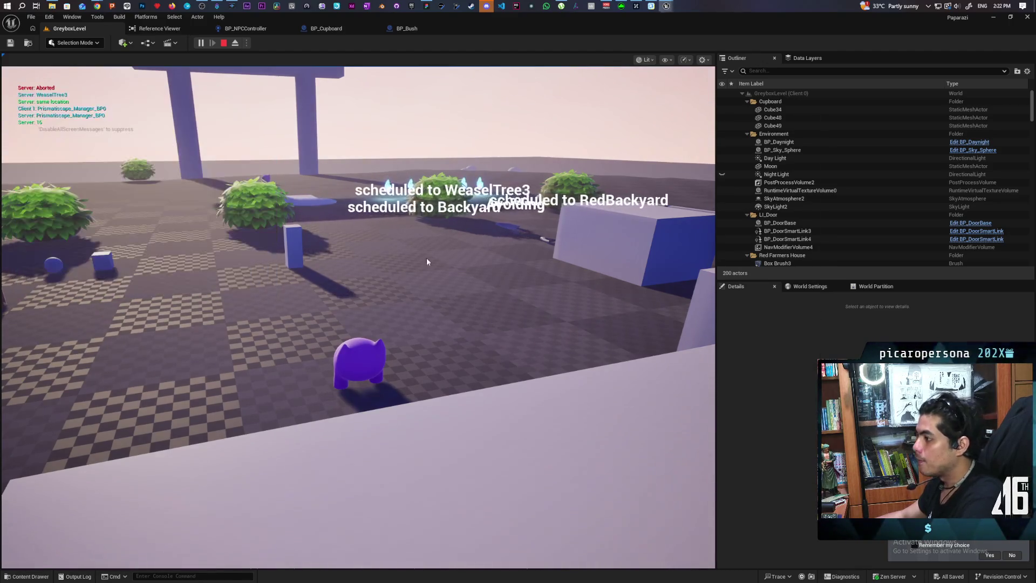
{"action": "key", "text": "w"}
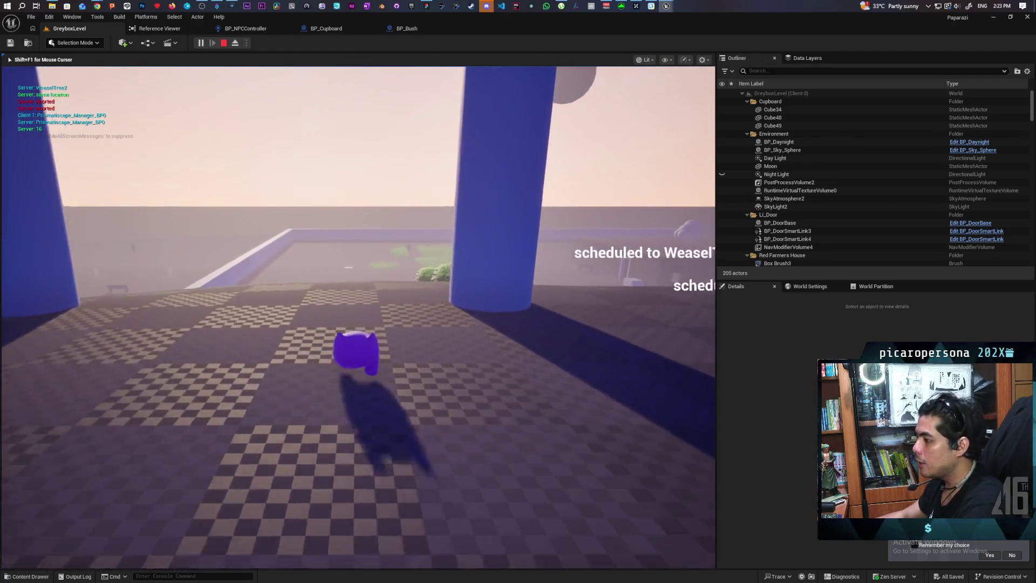
{"action": "key", "text": "w"}
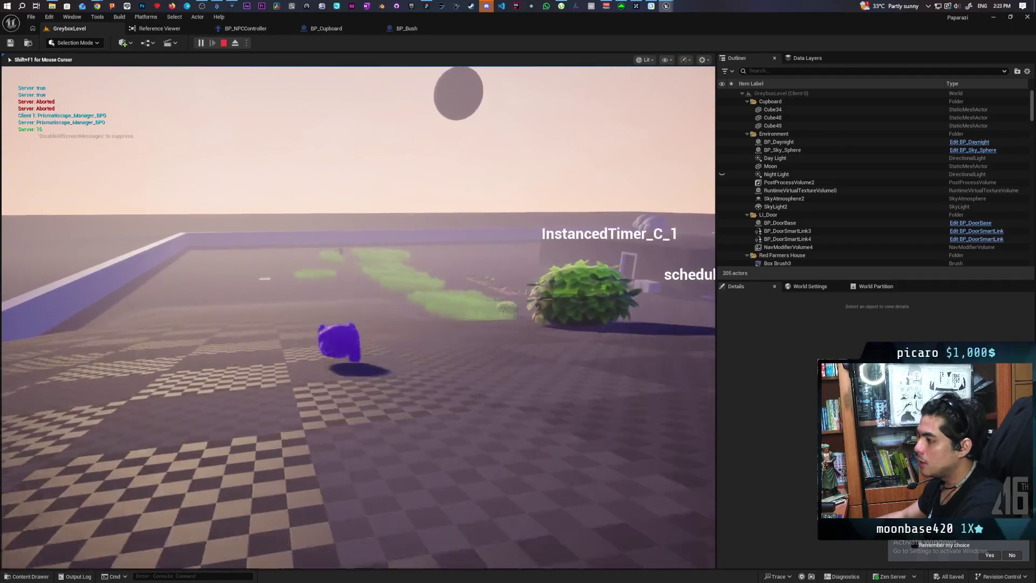
{"action": "key", "text": "w"}
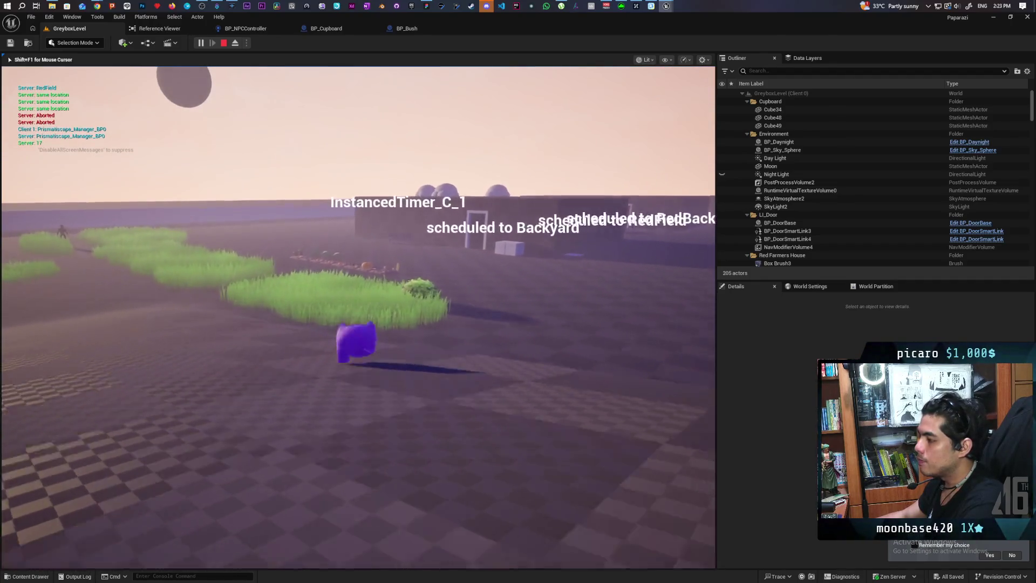
{"action": "key", "text": "w"}
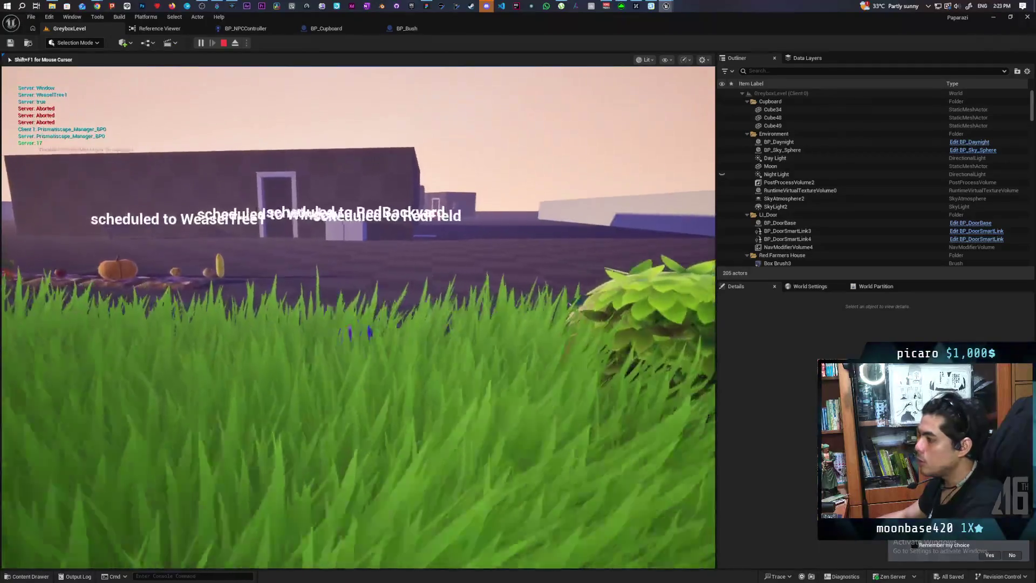
{"action": "key", "text": "w"}
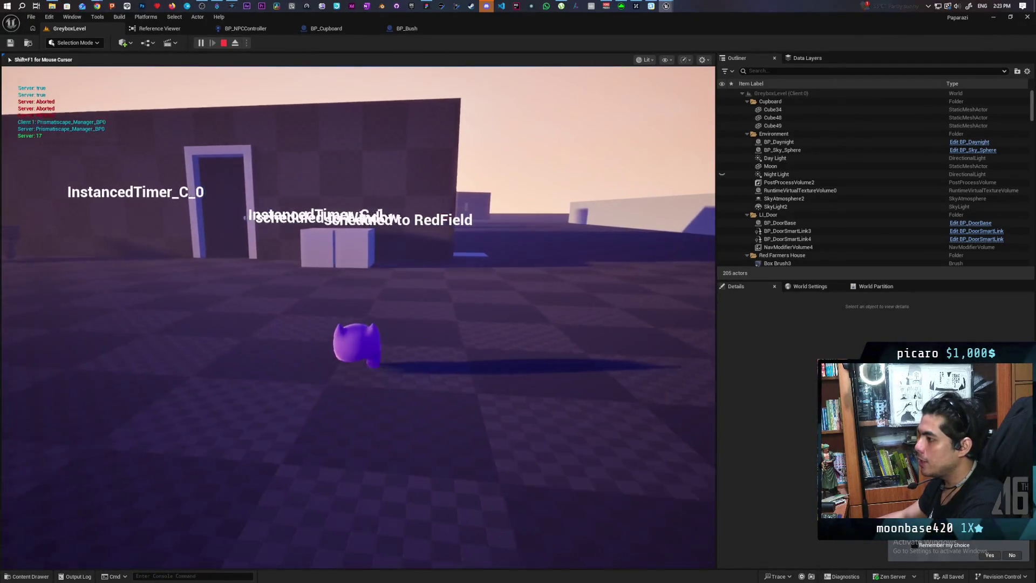
{"action": "key", "text": "w"}
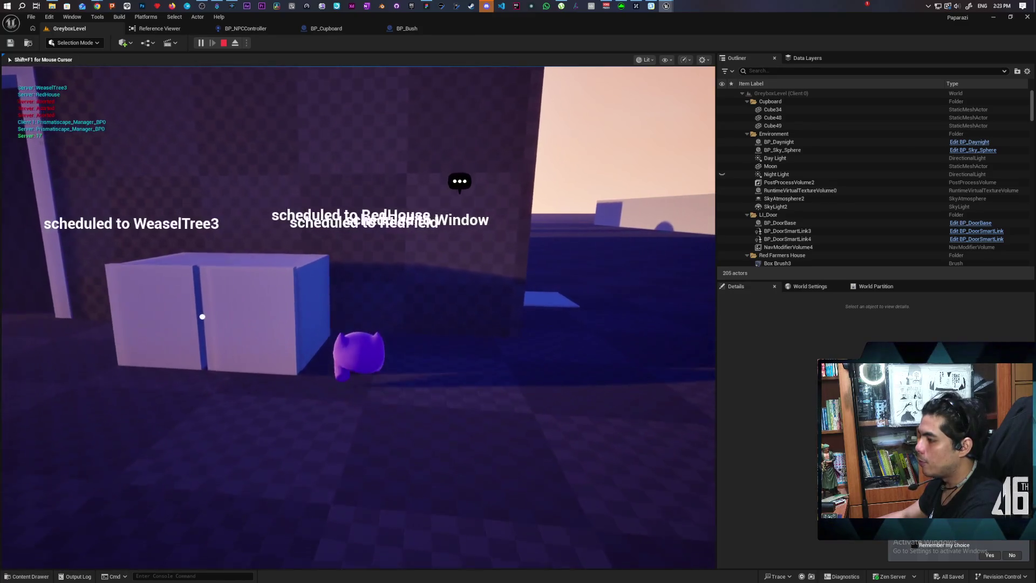
{"action": "key", "text": "w"}
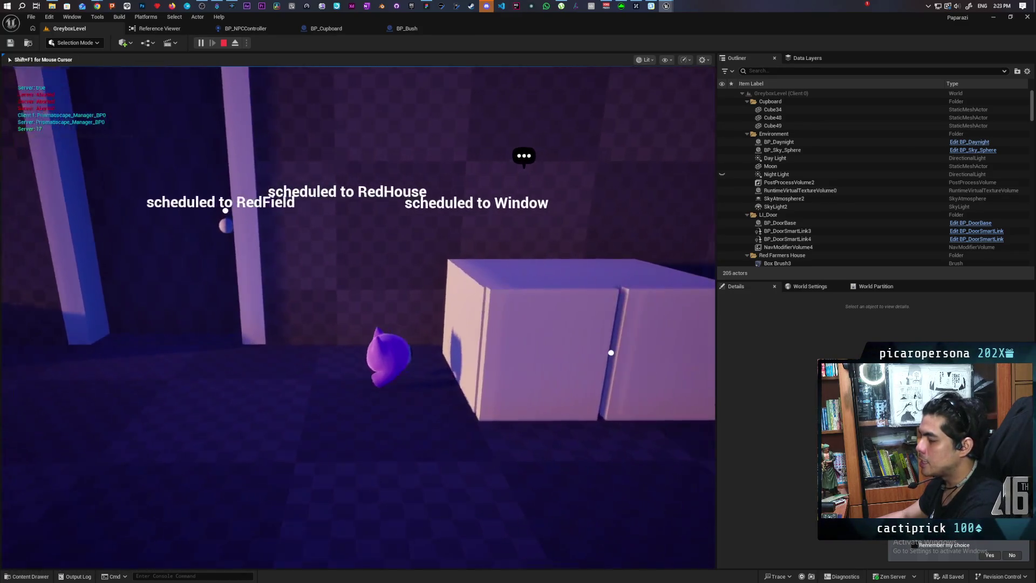
{"action": "key", "text": "w"}
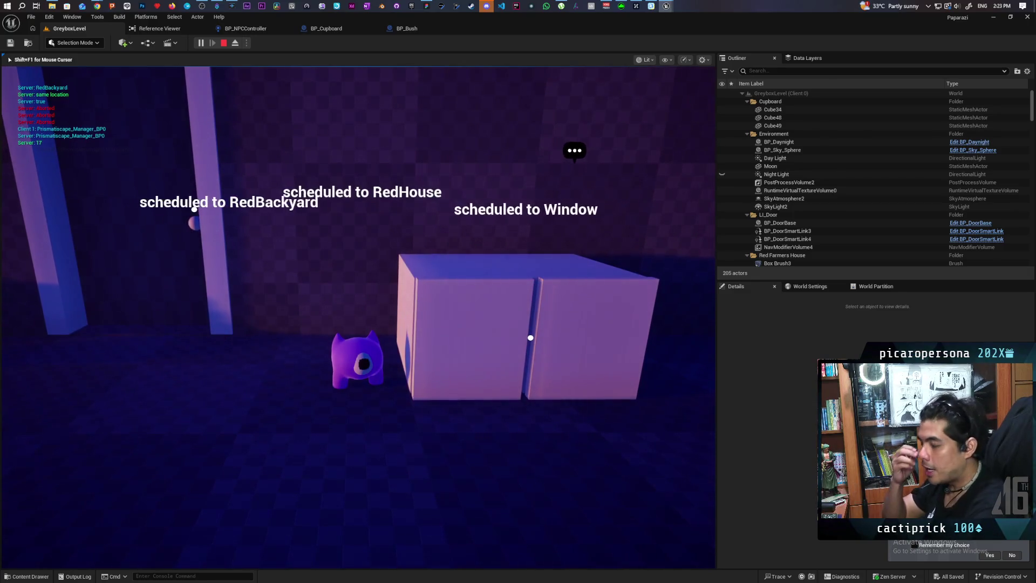
{"action": "key", "text": "w"}
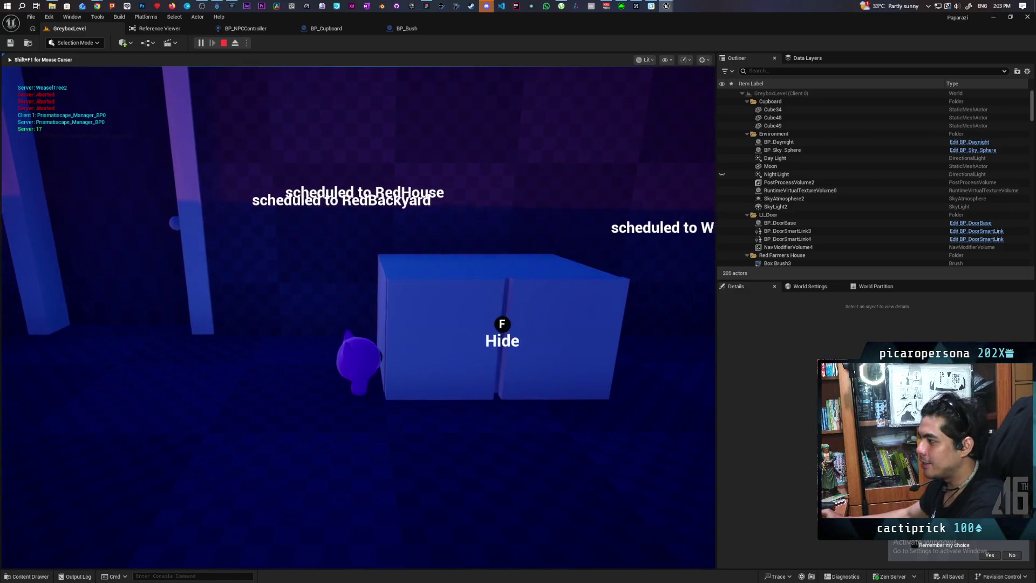
{"action": "key", "text": "w"}
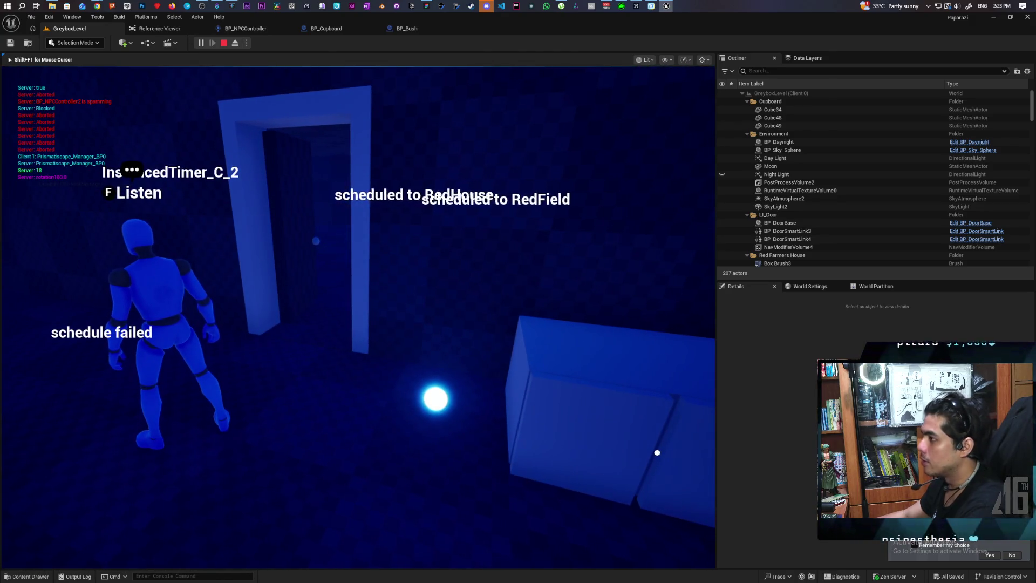
{"action": "key", "text": "Escape"}
Return to BP_NPCController's Perception graph and set a breakpoint on the Lost Sight event.
{"action": "left_click", "coordinate": [326, 28]}
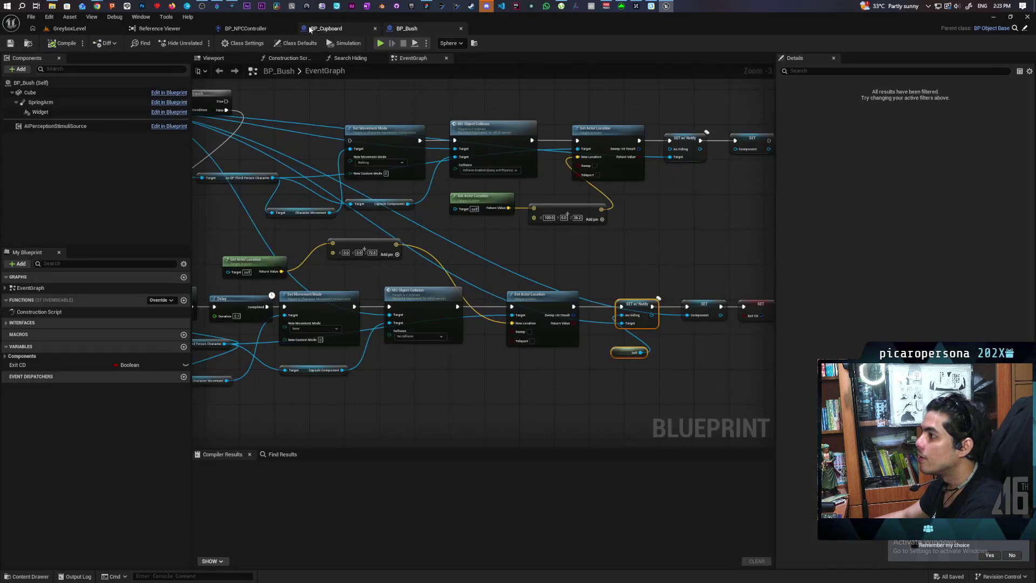
{"action": "left_click", "coordinate": [246, 28]}
{"action": "scroll", "coordinate": [412, 275], "scroll_direction": "down", "scroll_amount": 2}
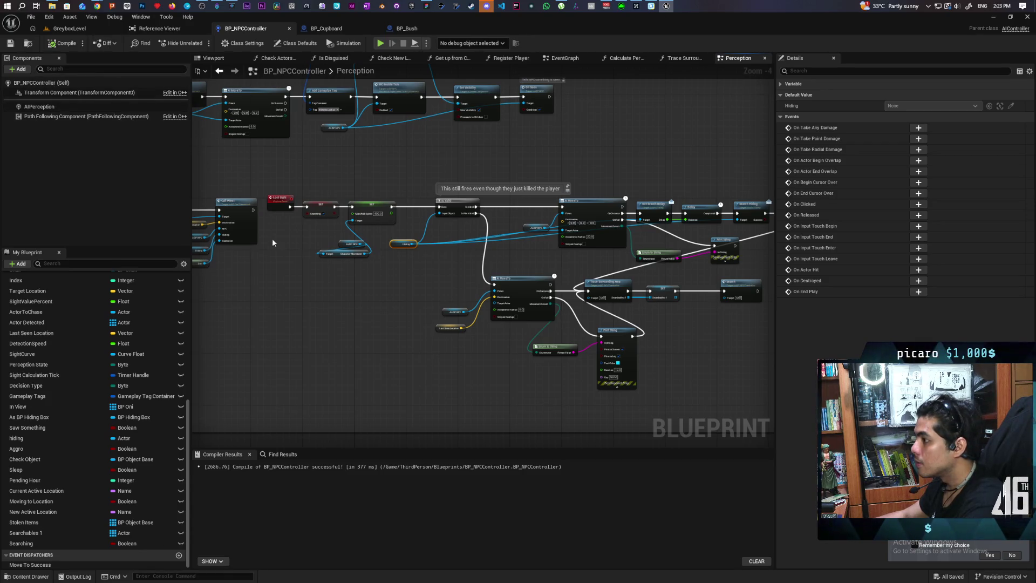
{"action": "left_click", "coordinate": [280, 200]}
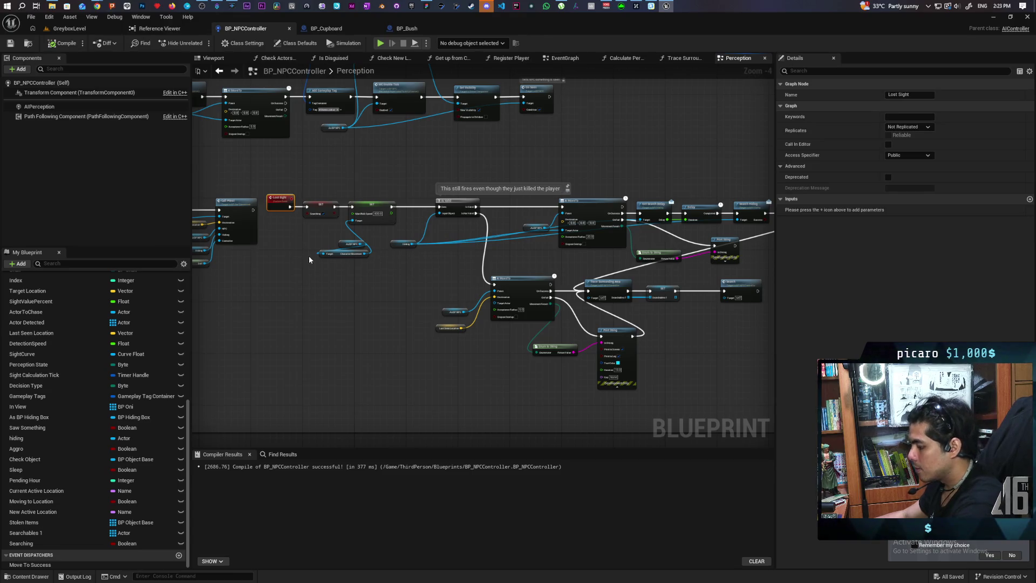
{"action": "key", "text": "F9"}
Play GreyboxLevel again and walk past the bushes until the Lost Sight breakpoint hits.
{"action": "left_click", "coordinate": [76, 30]}
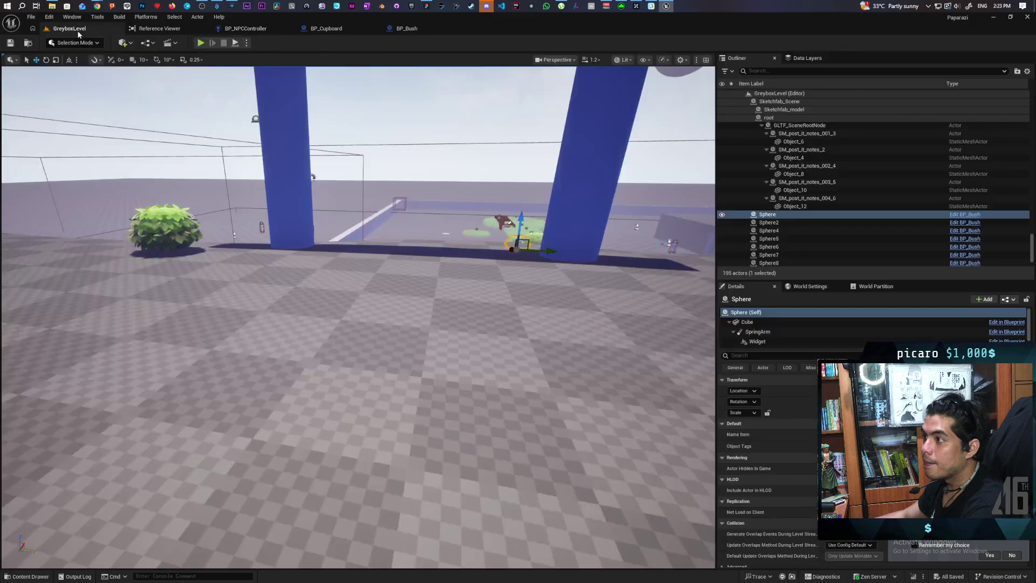
{"action": "left_click", "coordinate": [200, 43]}
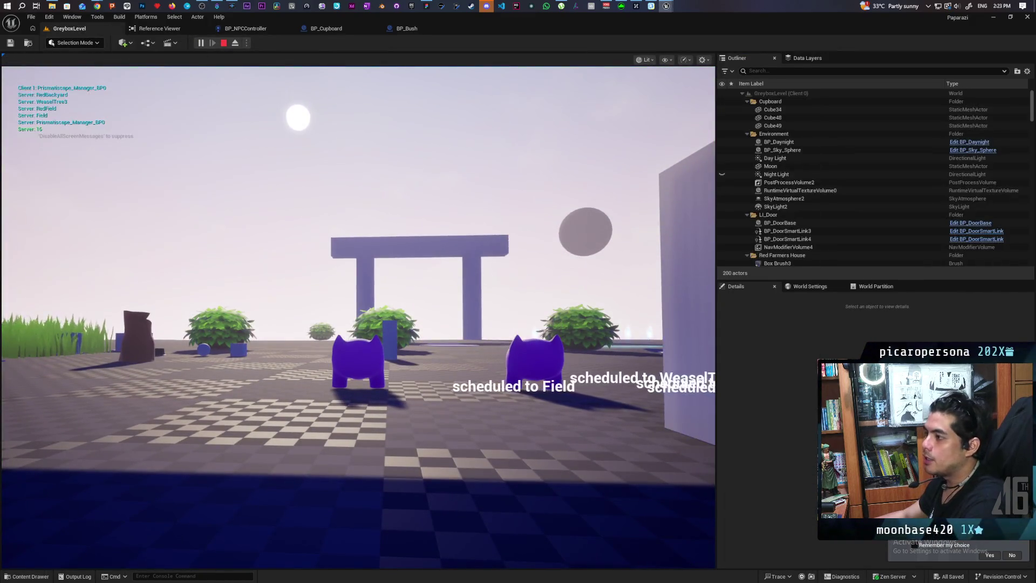
{"action": "key", "text": "w"}
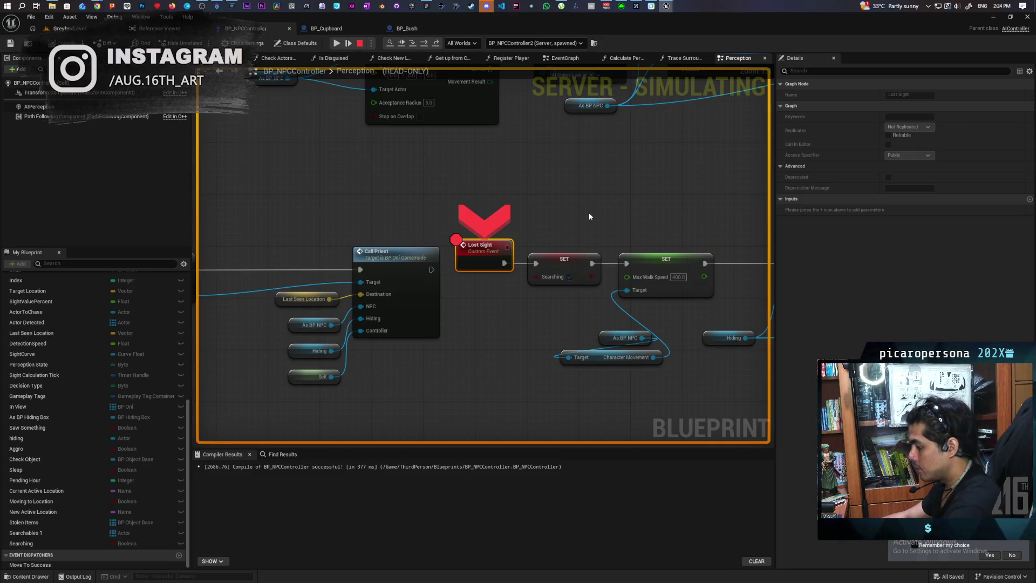
Step over execution through SET Searching, the Is Valid check and AI MoveTo.
{"action": "key", "text": "F10"}
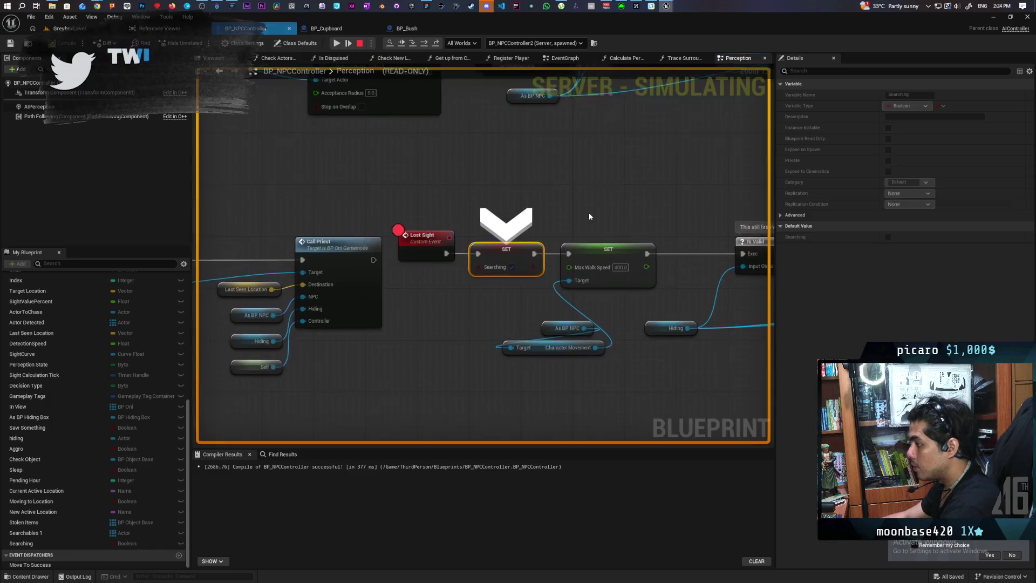
{"action": "key", "text": "F10"}
{"action": "key", "text": "F10"}
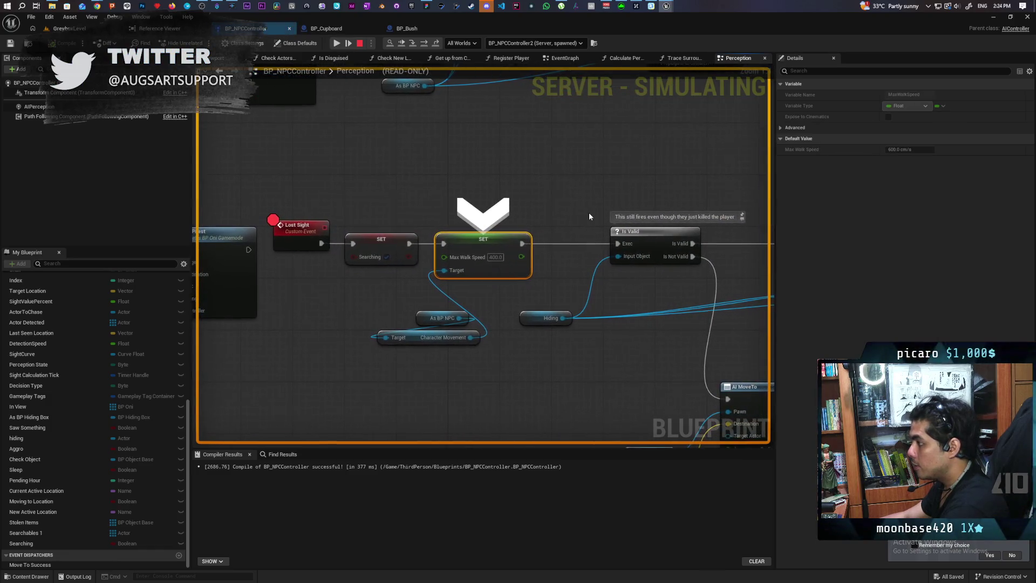
{"action": "key", "text": "F10"}
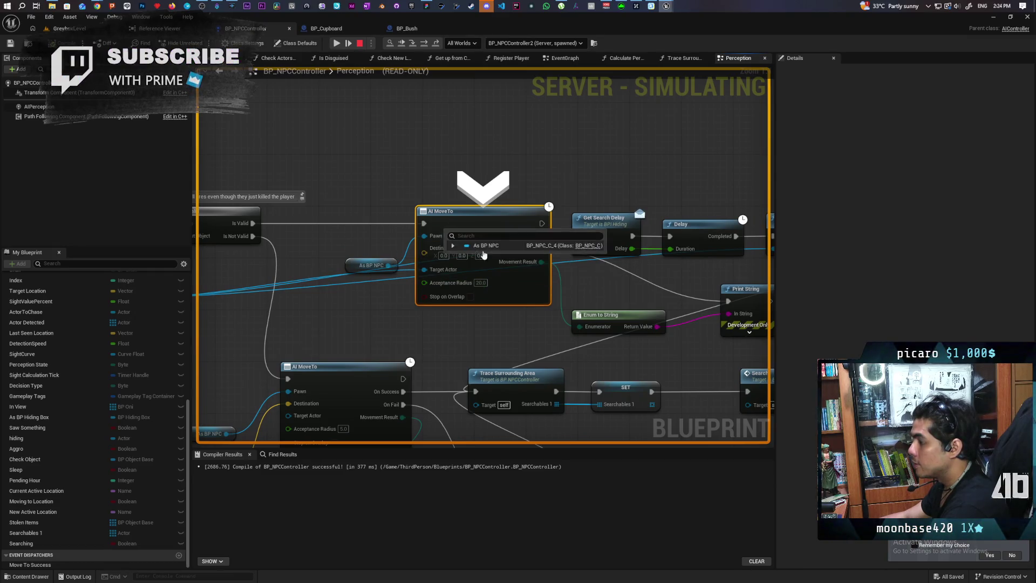
Breakpoint Get Search Delay, resume and step to Delay, seeing 1.0, then stop the simulation.
{"action": "left_click", "coordinate": [634, 241]}
{"action": "key", "text": "F9"}
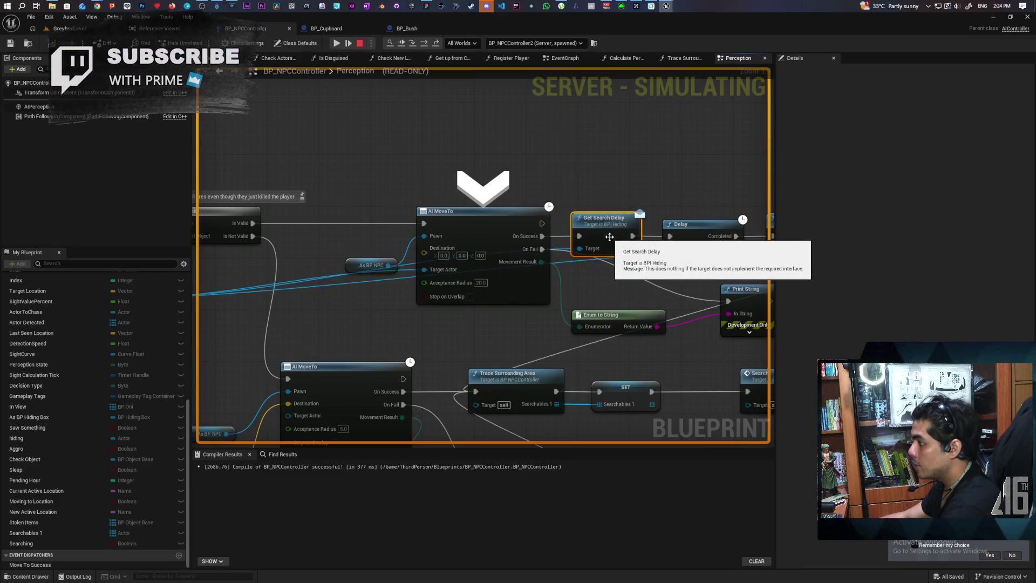
{"action": "left_click", "coordinate": [403, 43]}
{"action": "mouse_move", "coordinate": [506, 274]}
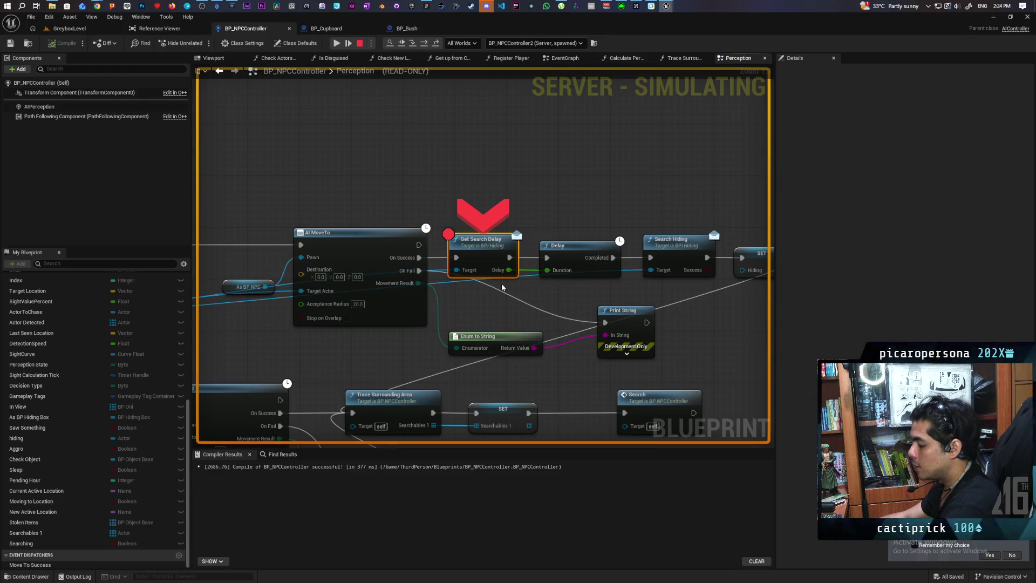
{"action": "key", "text": "F10"}
{"action": "mouse_move", "coordinate": [412, 269]}
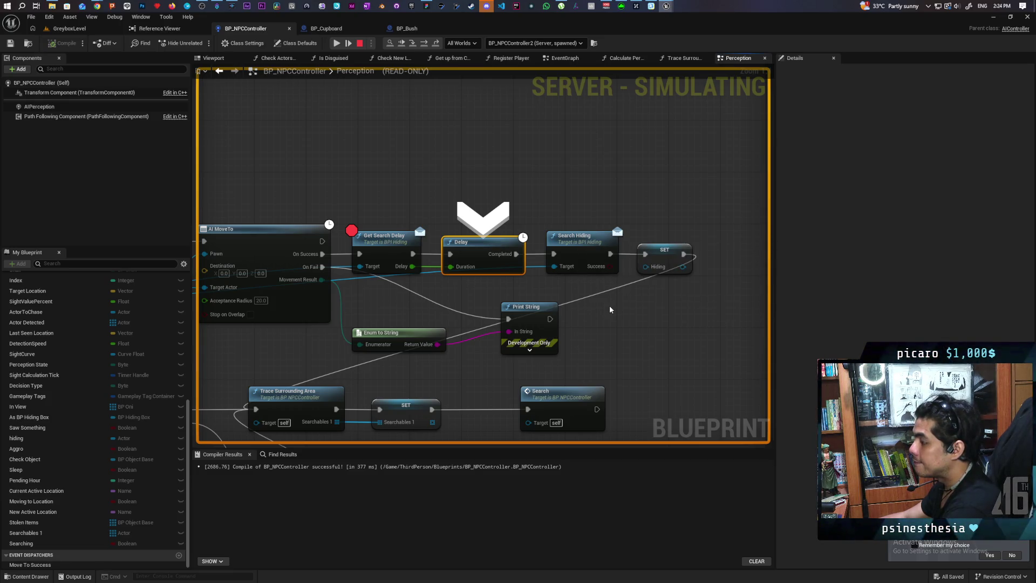
{"action": "scroll", "coordinate": [610, 305], "scroll_direction": "down", "scroll_amount": 5}
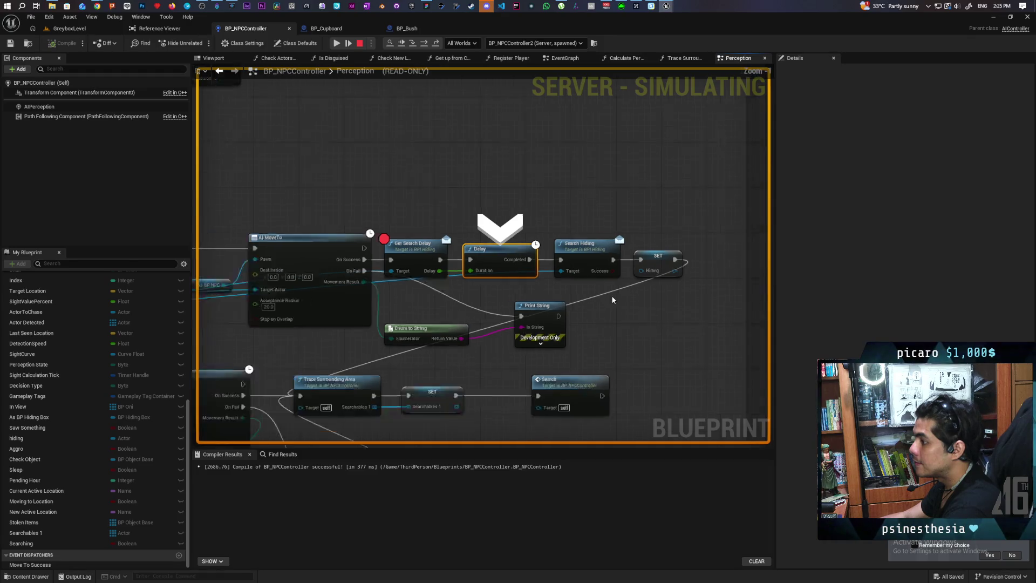
{"action": "scroll", "coordinate": [613, 300], "scroll_direction": "up", "scroll_amount": 3}
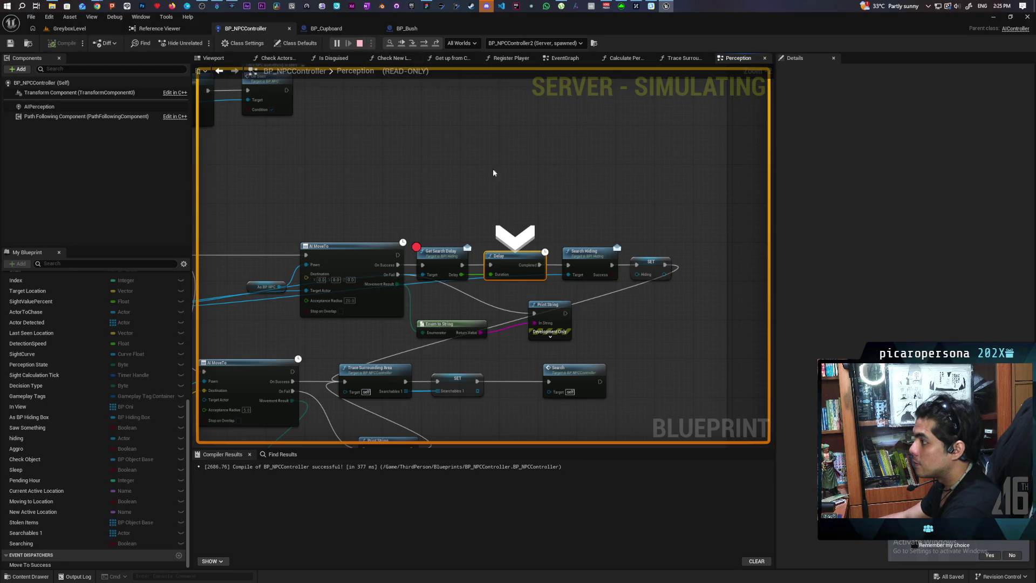
{"action": "key", "text": "Escape"}
Paste the copied SET Searching and Update Perception nodes and shift SET Hiding right.
{"action": "scroll", "coordinate": [508, 315], "scroll_direction": "down", "scroll_amount": 2}
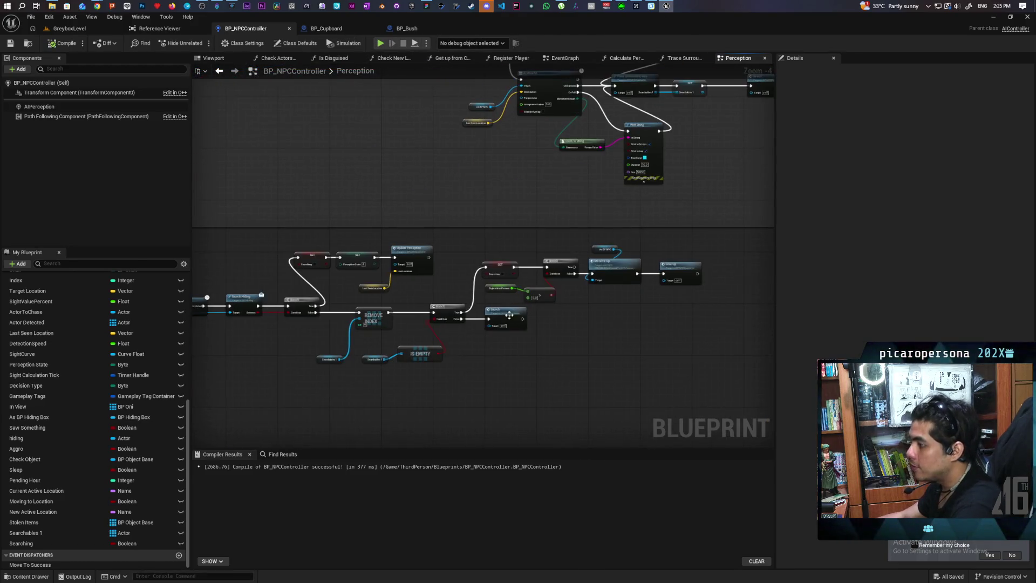
{"action": "scroll", "coordinate": [303, 298], "scroll_direction": "up", "scroll_amount": 1}
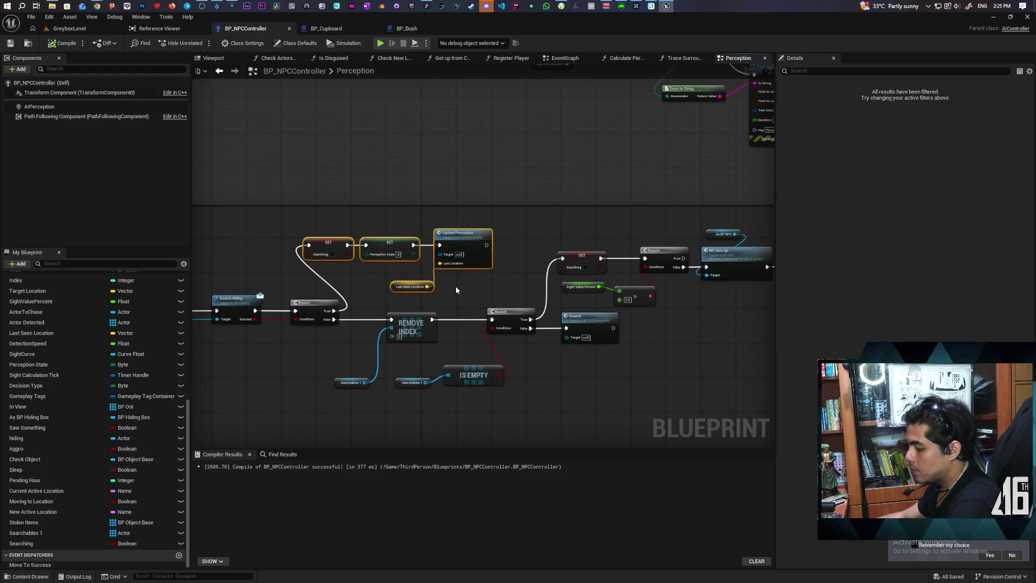
{"action": "scroll", "coordinate": [456, 289], "scroll_direction": "down", "scroll_amount": 2}
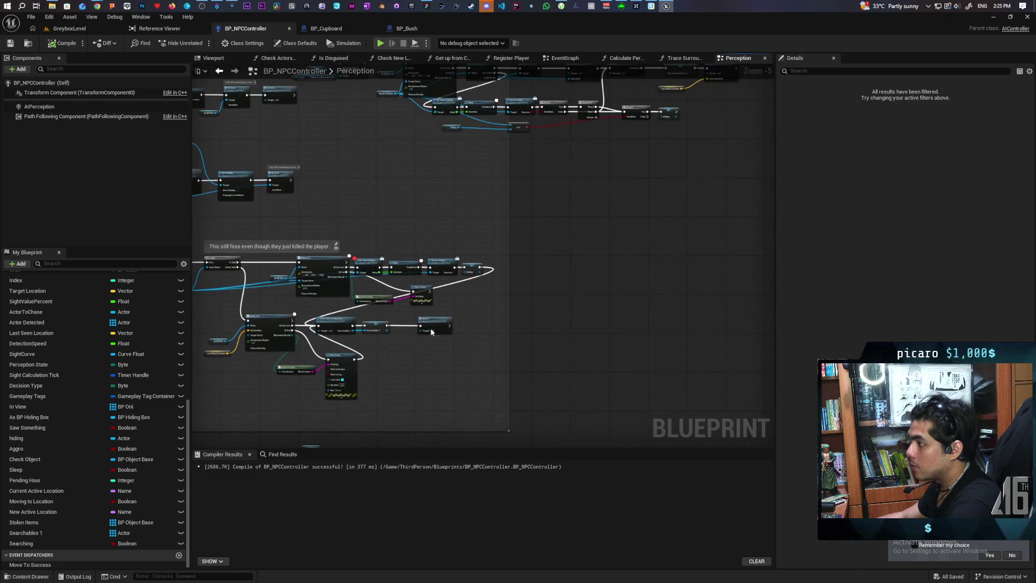
{"action": "scroll", "coordinate": [529, 257], "scroll_direction": "up", "scroll_amount": 2}
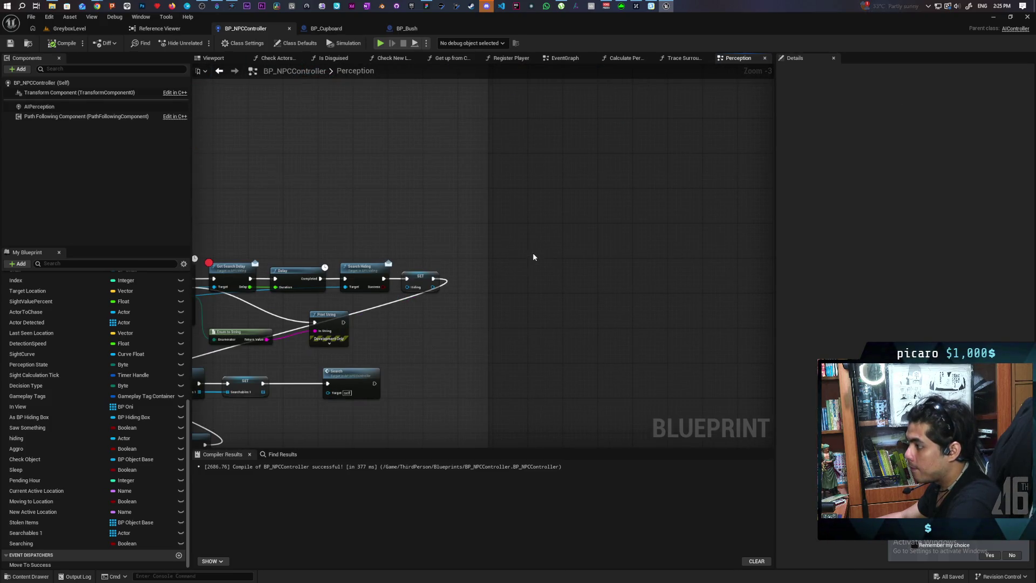
{"action": "key", "text": "ctrl+v"}
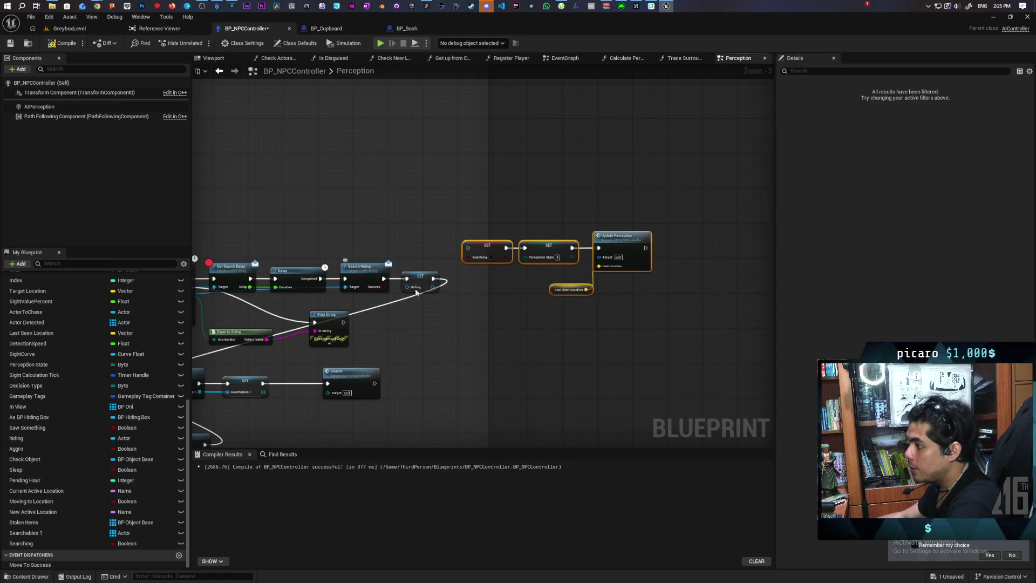
{"action": "mouse_move", "coordinate": [421, 282]}
{"action": "left_mouse_down"}
{"action": "mouse_move", "coordinate": [486, 285]}
{"action": "mouse_move", "coordinate": [443, 283]}
{"action": "left_mouse_up"}
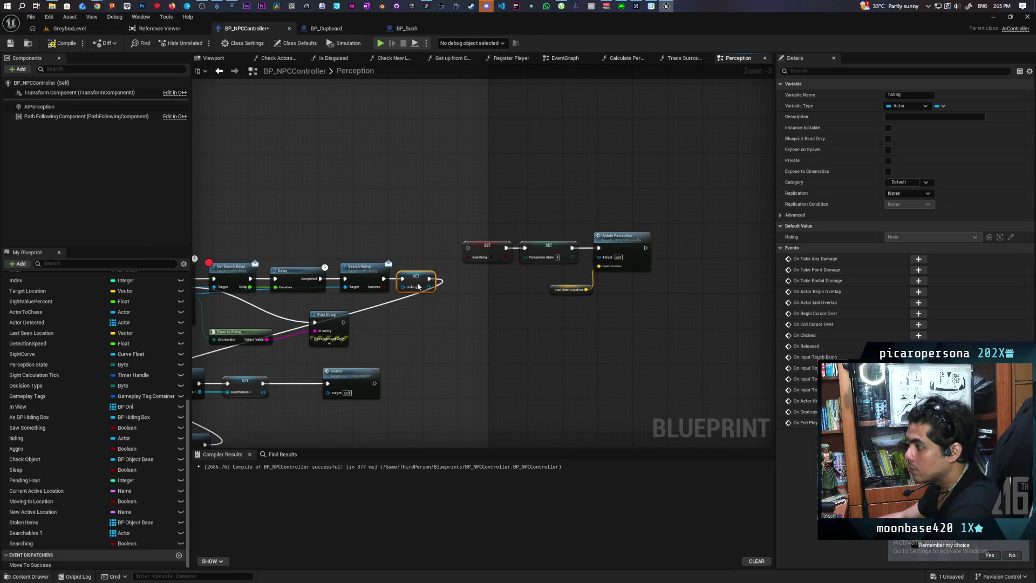
Add a Branch after SET Hiding, fed by the hiding value and SET Hiding's exec output.
{"action": "left_click", "coordinate": [460, 323]}
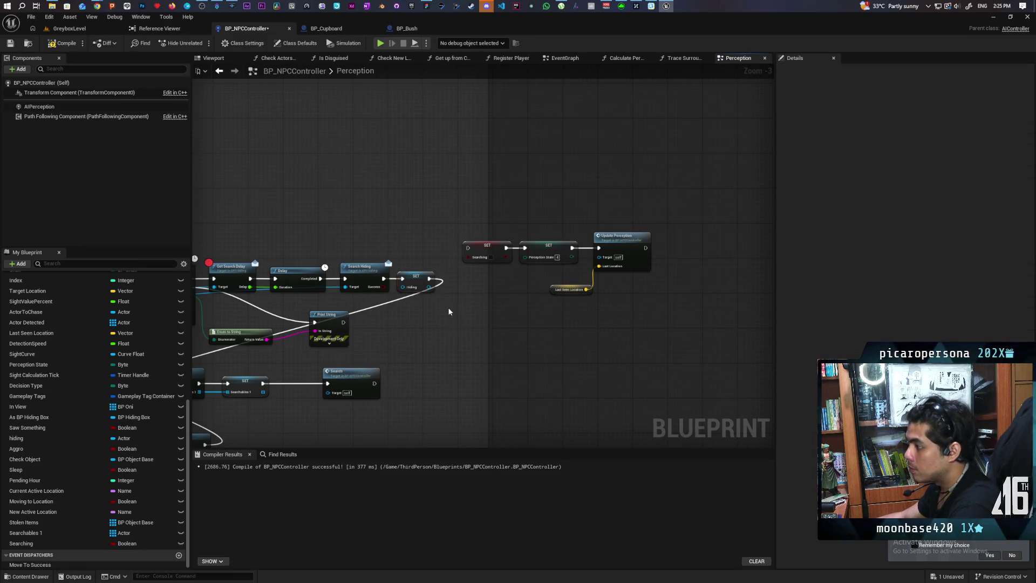
{"action": "left_click", "coordinate": [449, 311]}
{"action": "left_click_drag", "start_coordinate": [456, 307], "coordinate": [456, 276]}
{"action": "left_click_drag", "start_coordinate": [387, 291], "coordinate": [411, 289]}
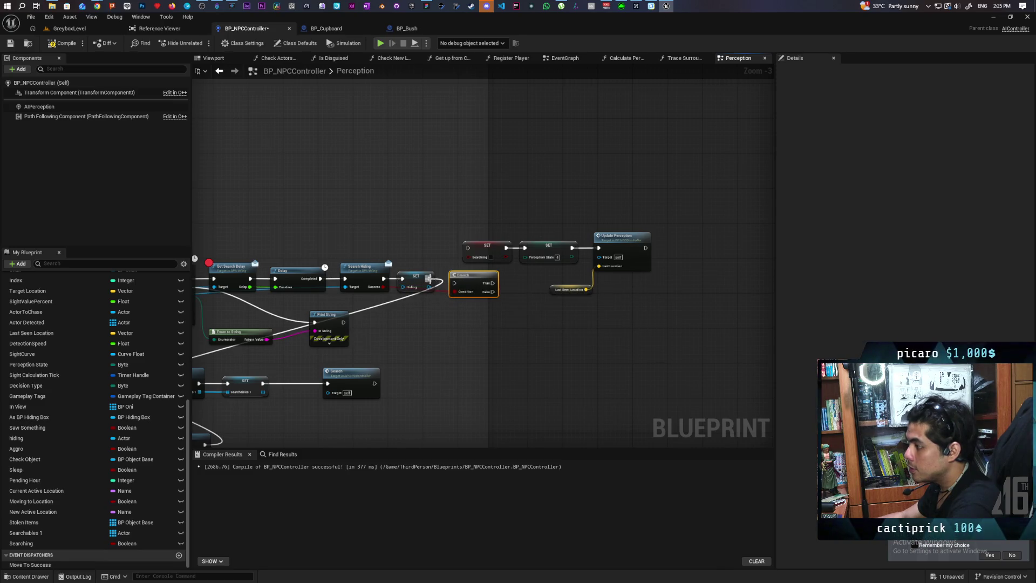
{"action": "left_click_drag", "start_coordinate": [460, 288], "coordinate": [456, 284]}
{"action": "key", "text": "q"}
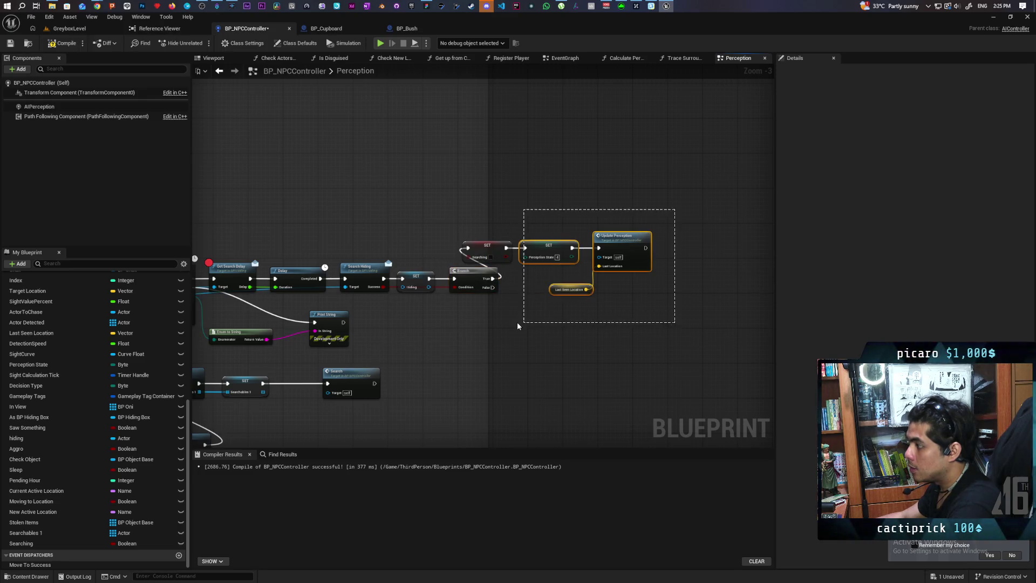
Move the pasted Searching and Update Perception nodes right and bring in a Searching variable.
{"action": "left_click_drag", "start_coordinate": [493, 250], "coordinate": [554, 250]}
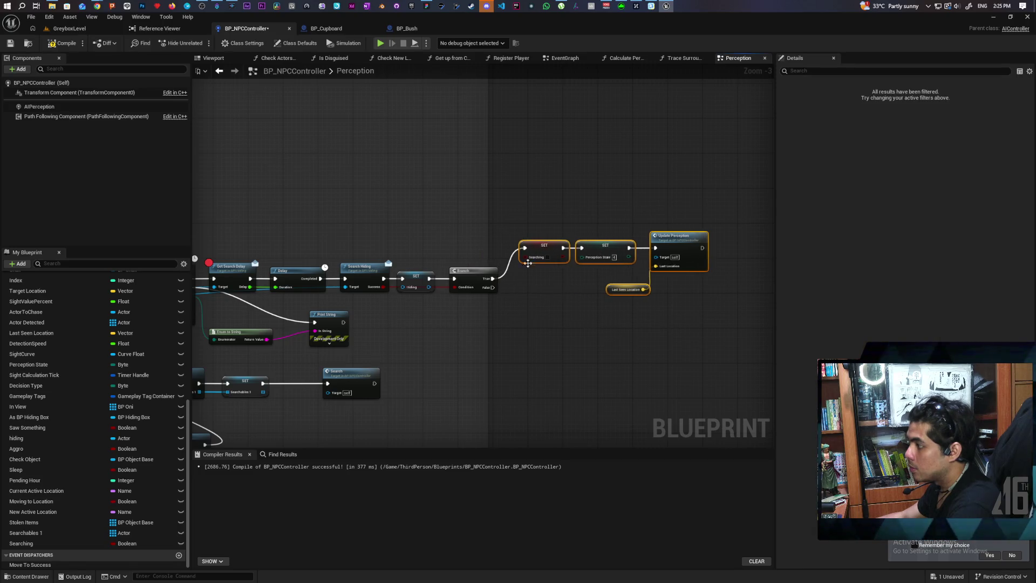
{"action": "mouse_move", "coordinate": [695, 273]}
{"action": "left_mouse_down"}
{"action": "mouse_move", "coordinate": [648, 296]}
{"action": "mouse_move", "coordinate": [453, 339]}
{"action": "mouse_move", "coordinate": [481, 325]}
{"action": "left_mouse_up"}
{"action": "left_click_drag", "start_coordinate": [15, 544], "coordinate": [329, 306]}
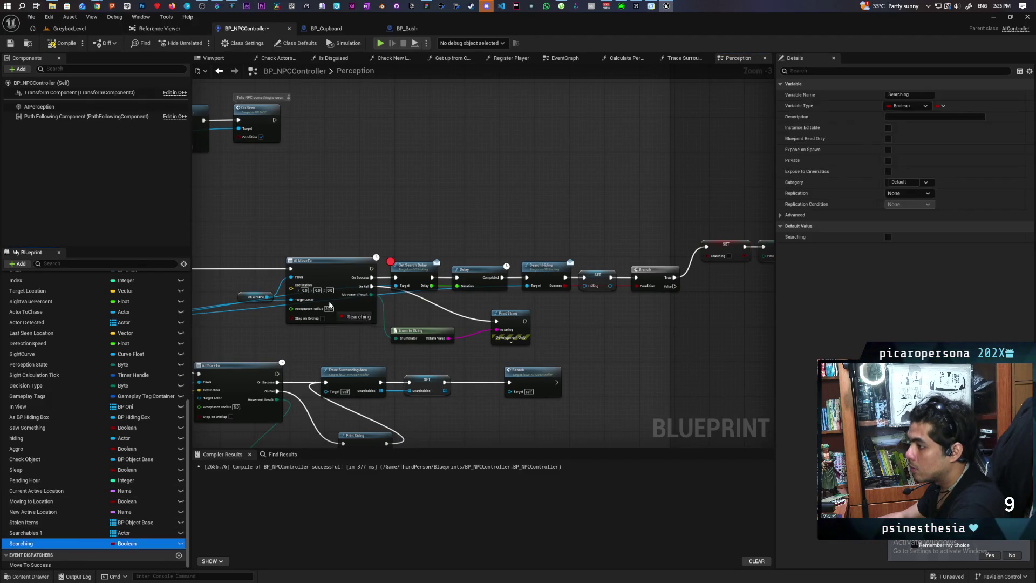
{"action": "mouse_move", "coordinate": [233, 236]}
{"action": "left_mouse_down"}
{"action": "mouse_move", "coordinate": [330, 290]}
{"action": "mouse_move", "coordinate": [304, 263]}
{"action": "left_mouse_up"}
Delete the old SET Searching node and connect Is Valid directly to AI MoveTo.
{"action": "mouse_move", "coordinate": [634, 324]}
{"action": "left_mouse_down"}
{"action": "mouse_move", "coordinate": [599, 316]}
{"action": "mouse_move", "coordinate": [645, 302]}
{"action": "mouse_move", "coordinate": [628, 284]}
{"action": "left_mouse_up"}
{"action": "scroll", "coordinate": [489, 289], "scroll_direction": "down", "scroll_amount": 8}
{"action": "scroll", "coordinate": [444, 276], "scroll_direction": "up", "scroll_amount": 7}
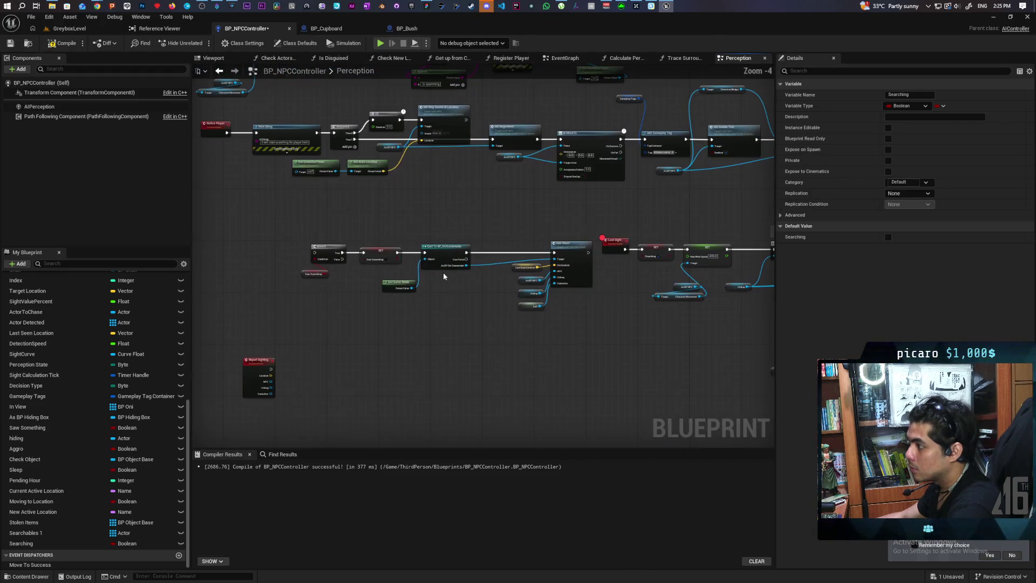
{"action": "scroll", "coordinate": [442, 269], "scroll_direction": "up", "scroll_amount": 3}
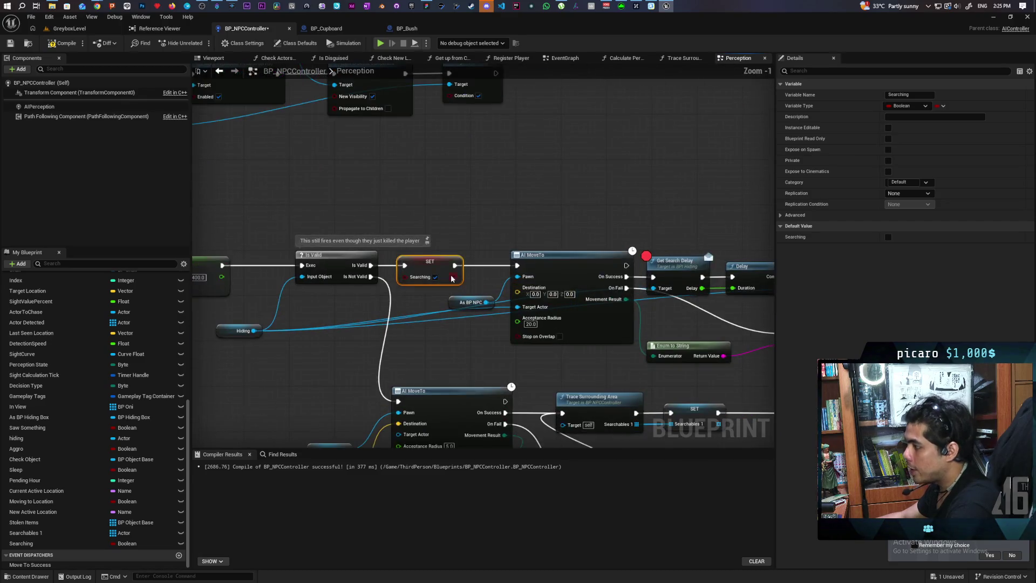
{"action": "key", "text": "Delete"}
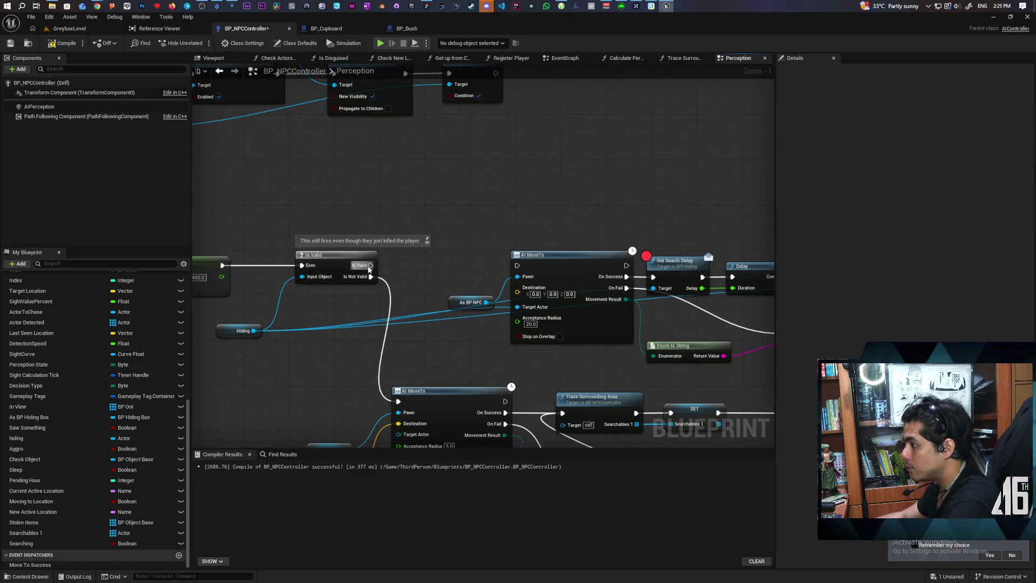
{"action": "mouse_move", "coordinate": [371, 265]}
{"action": "left_mouse_down"}
{"action": "mouse_move", "coordinate": [529, 278]}
{"action": "mouse_move", "coordinate": [517, 266]}
{"action": "left_mouse_up"}
{"action": "mouse_move", "coordinate": [680, 302]}
{"action": "left_mouse_down"}
{"action": "mouse_move", "coordinate": [331, 270]}
{"action": "mouse_move", "coordinate": [239, 235]}
{"action": "left_mouse_up"}
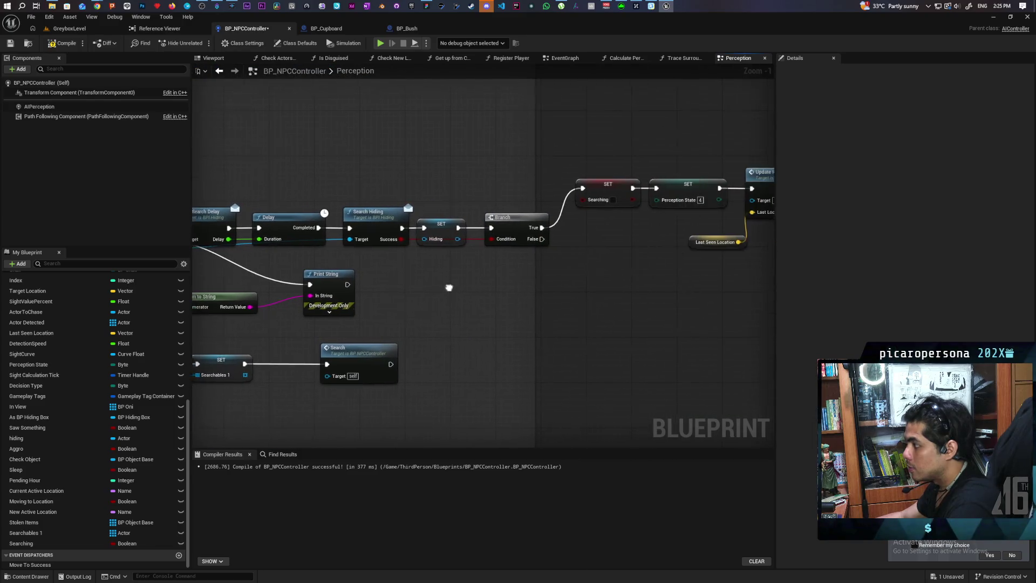
Wire the Branch False output into the lower AI MoveTo chain and save BP_NPCController.
{"action": "mouse_move", "coordinate": [540, 240]}
{"action": "left_mouse_down"}
{"action": "mouse_move", "coordinate": [236, 347]}
{"action": "mouse_move", "coordinate": [242, 394]}
{"action": "mouse_move", "coordinate": [273, 342]}
{"action": "mouse_move", "coordinate": [268, 353]}
{"action": "mouse_move", "coordinate": [224, 351]}
{"action": "mouse_move", "coordinate": [296, 329]}
{"action": "mouse_move", "coordinate": [265, 362]}
{"action": "mouse_move", "coordinate": [108, 392]}
{"action": "mouse_move", "coordinate": [480, 275]}
{"action": "mouse_move", "coordinate": [360, 284]}
{"action": "mouse_move", "coordinate": [260, 335]}
{"action": "mouse_move", "coordinate": [167, 331]}
{"action": "mouse_move", "coordinate": [256, 306]}
{"action": "mouse_move", "coordinate": [227, 305]}
{"action": "mouse_move", "coordinate": [296, 276]}
{"action": "mouse_move", "coordinate": [232, 285]}
{"action": "mouse_move", "coordinate": [291, 259]}
{"action": "mouse_move", "coordinate": [184, 292]}
{"action": "left_mouse_up"}
{"action": "left_click_drag", "start_coordinate": [755, 205], "coordinate": [566, 231]}
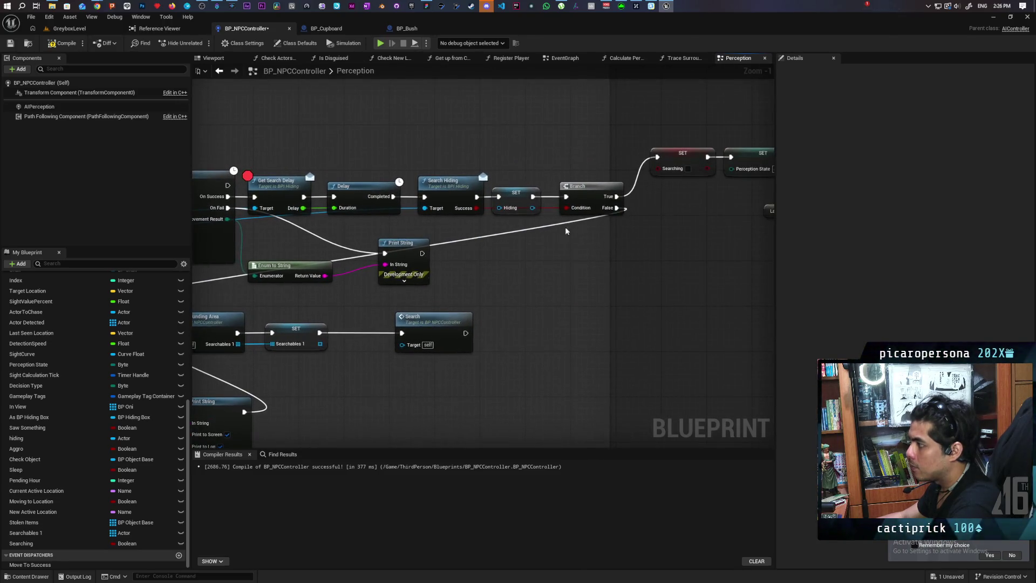
{"action": "left_click_drag", "start_coordinate": [189, 279], "coordinate": [404, 279]}
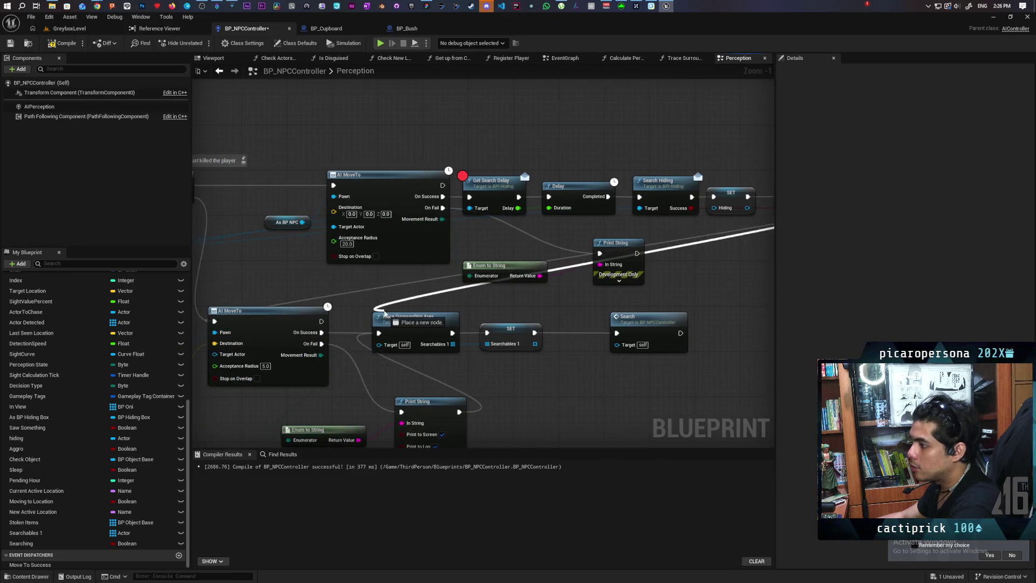
{"action": "scroll", "coordinate": [404, 279], "scroll_direction": "down", "scroll_amount": 3}
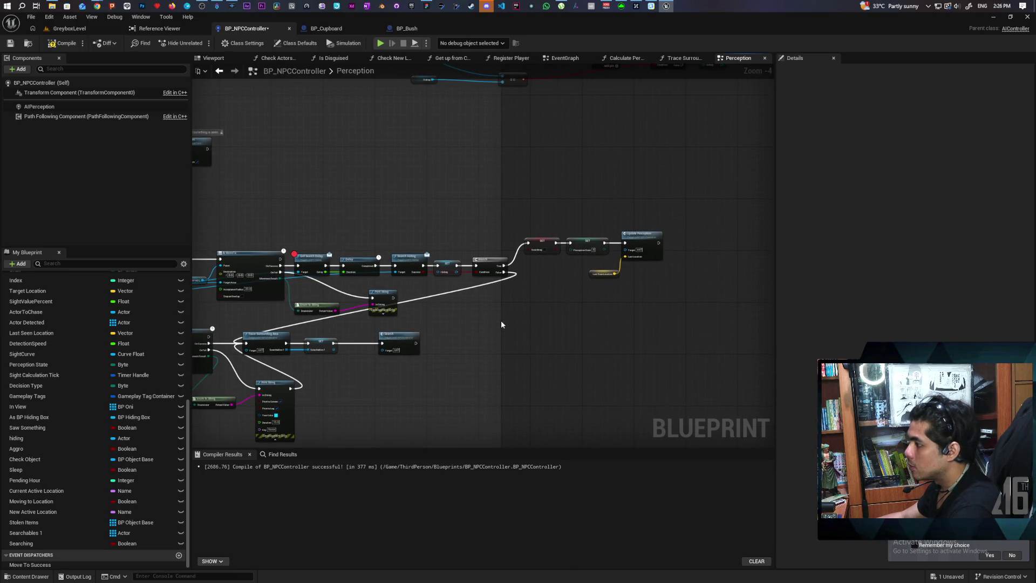
{"action": "scroll", "coordinate": [595, 317], "scroll_direction": "down", "scroll_amount": 2}
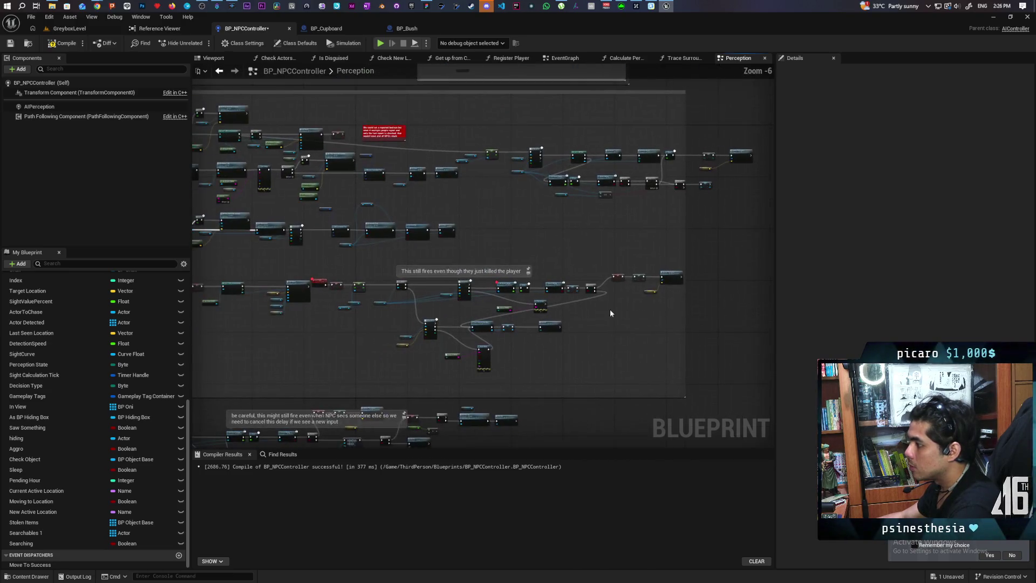
{"action": "scroll", "coordinate": [520, 294], "scroll_direction": "up", "scroll_amount": 4}
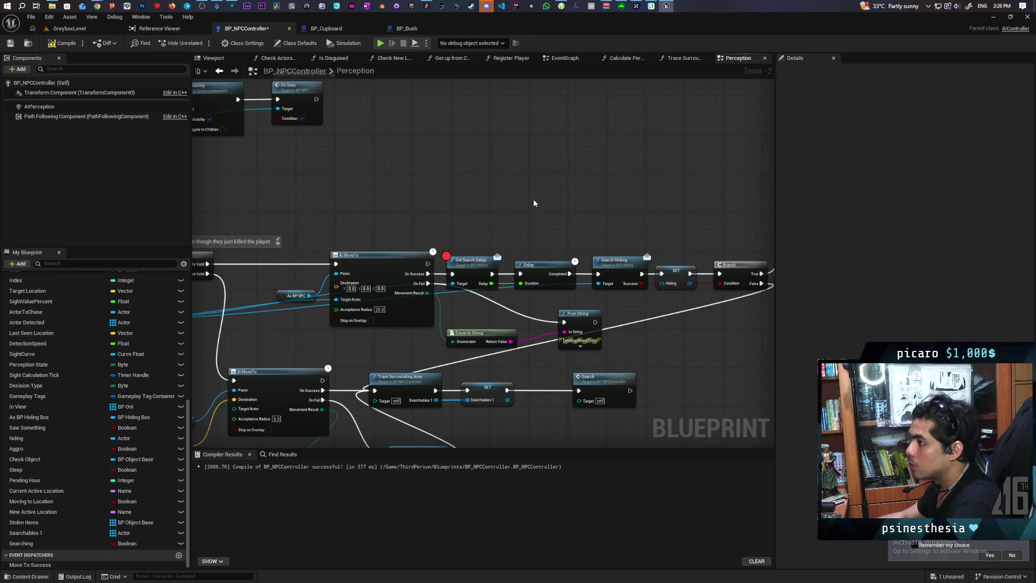
{"action": "key", "text": "ctrl+s"}
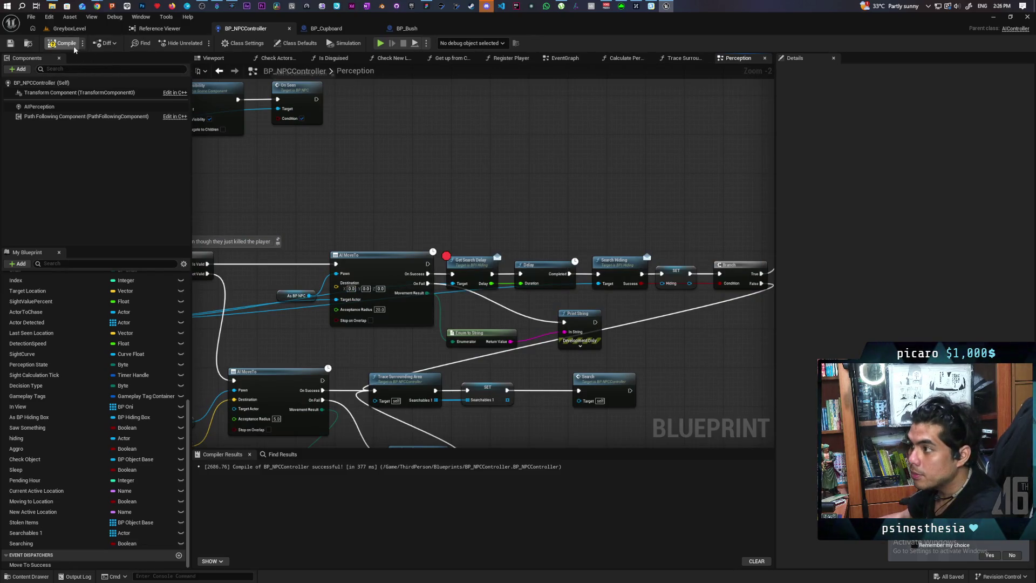
Compile BP_NPCController and return to the GreyboxLevel level editor.
{"action": "left_click", "coordinate": [65, 43]}
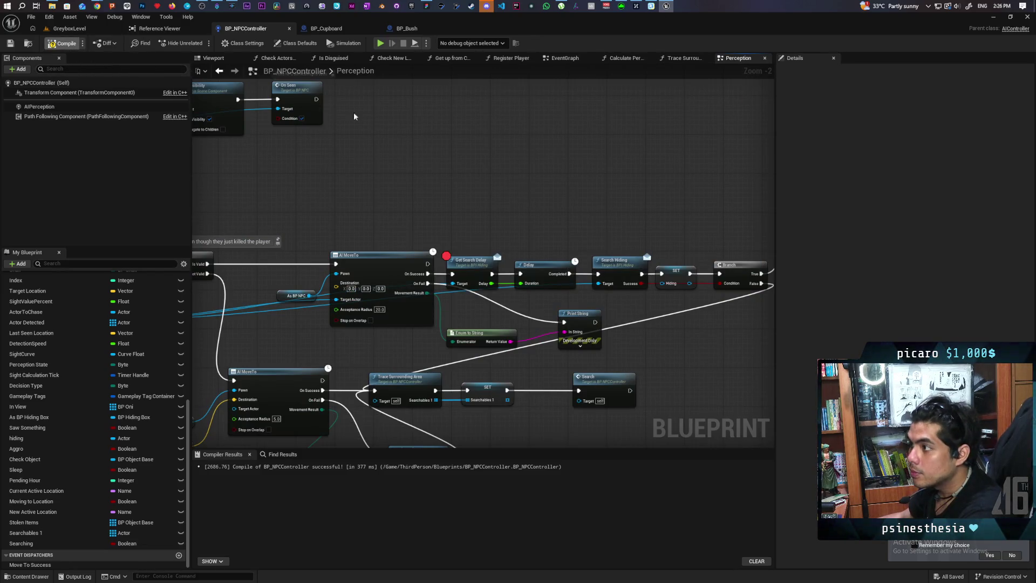
{"action": "left_click", "coordinate": [86, 25]}
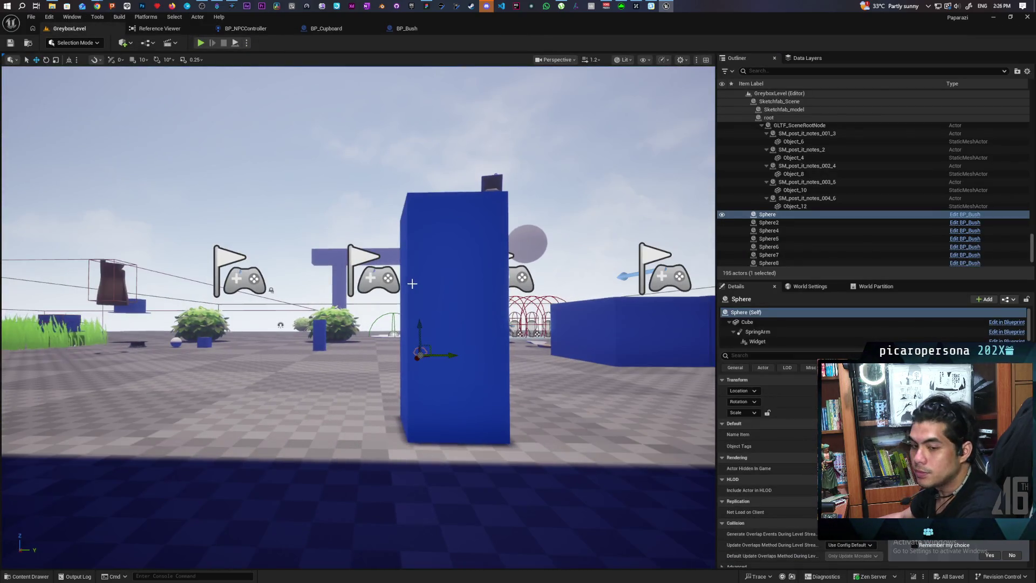
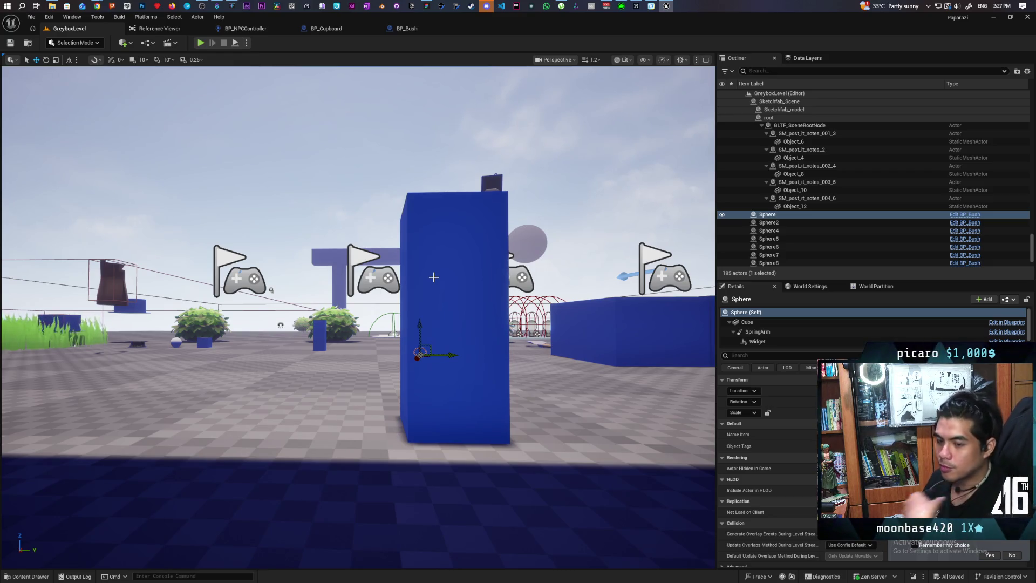
Bring up the BP_NPCController Perception graph, framed on its AI MoveTo search nodes and Print String.
{"action": "left_click", "coordinate": [246, 28]}
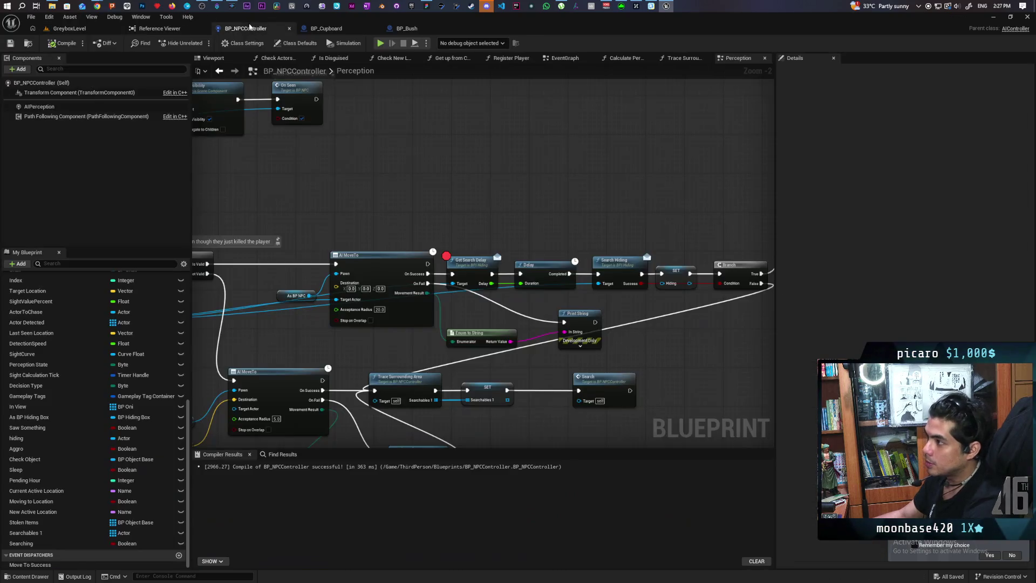
{"action": "scroll", "coordinate": [374, 173], "scroll_direction": "down", "scroll_amount": 5}
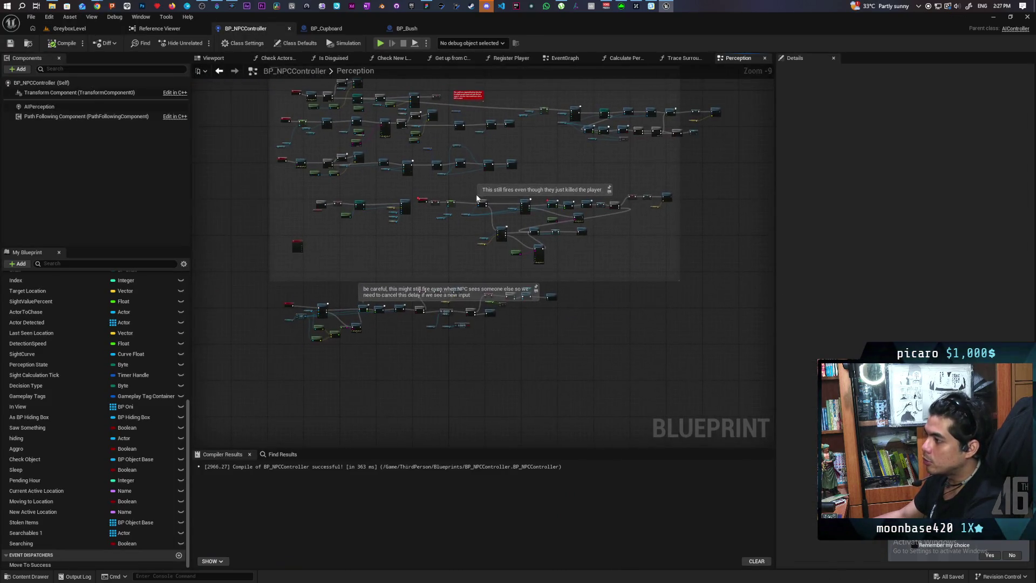
{"action": "scroll", "coordinate": [470, 183], "scroll_direction": "up", "scroll_amount": 6}
{"action": "mouse_move", "coordinate": [461, 184]}
{"action": "left_mouse_down"}
{"action": "mouse_move", "coordinate": [546, 179]}
{"action": "mouse_move", "coordinate": [441, 187]}
{"action": "mouse_move", "coordinate": [274, 152]}
{"action": "left_mouse_up"}
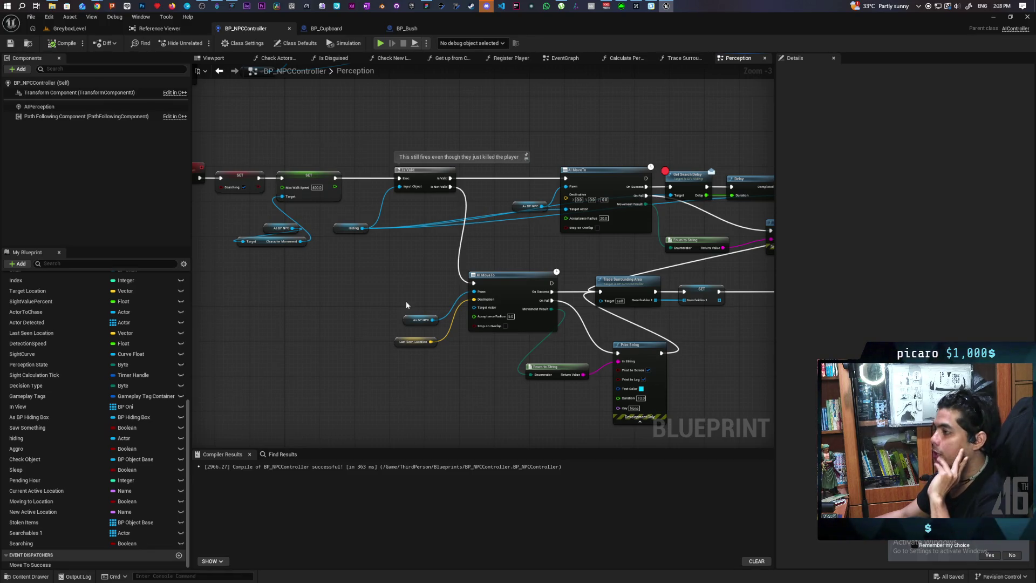
On the FigJam board, place a white sticky reading 'lost sight' below the visibility sketch.
{"action": "left_click", "coordinate": [426, 6]}
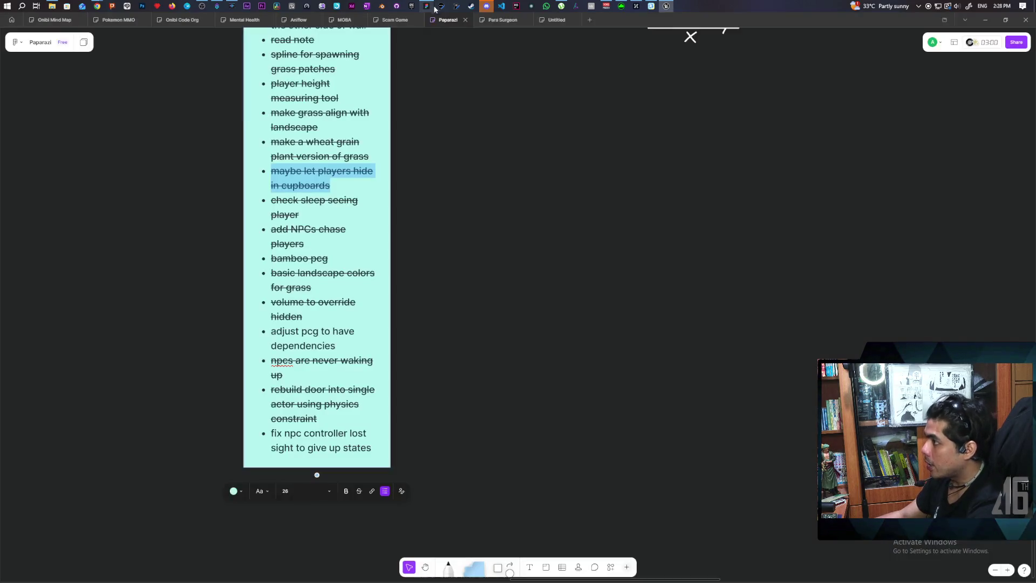
{"action": "left_click_drag", "start_coordinate": [569, 264], "coordinate": [470, 324]}
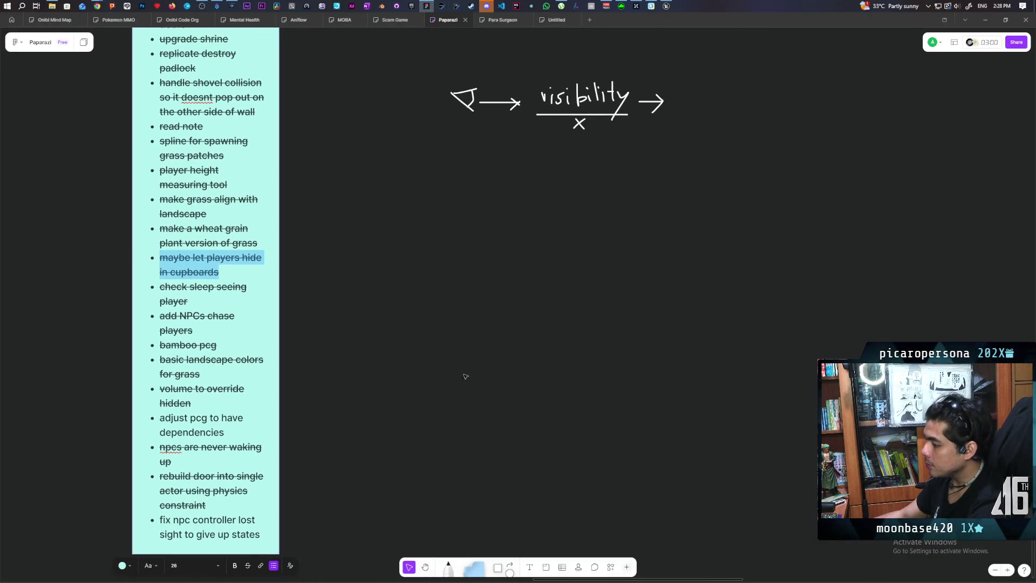
{"action": "mouse_move", "coordinate": [498, 567]}
{"action": "left_mouse_down"}
{"action": "mouse_move", "coordinate": [500, 298]}
{"action": "mouse_move", "coordinate": [470, 267]}
{"action": "mouse_move", "coordinate": [460, 280]}
{"action": "left_mouse_up"}
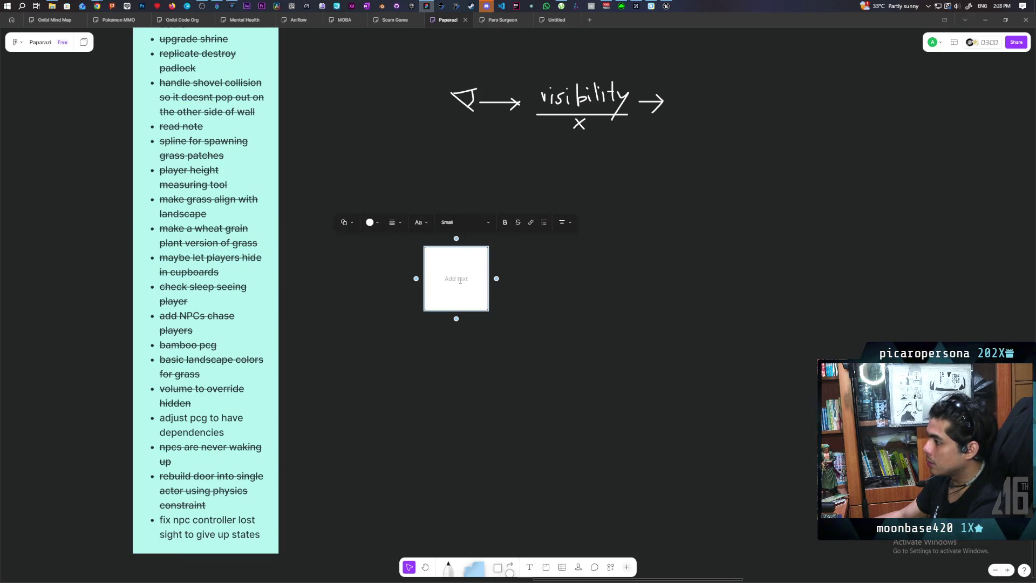
{"action": "type", "text": "lost sight"}
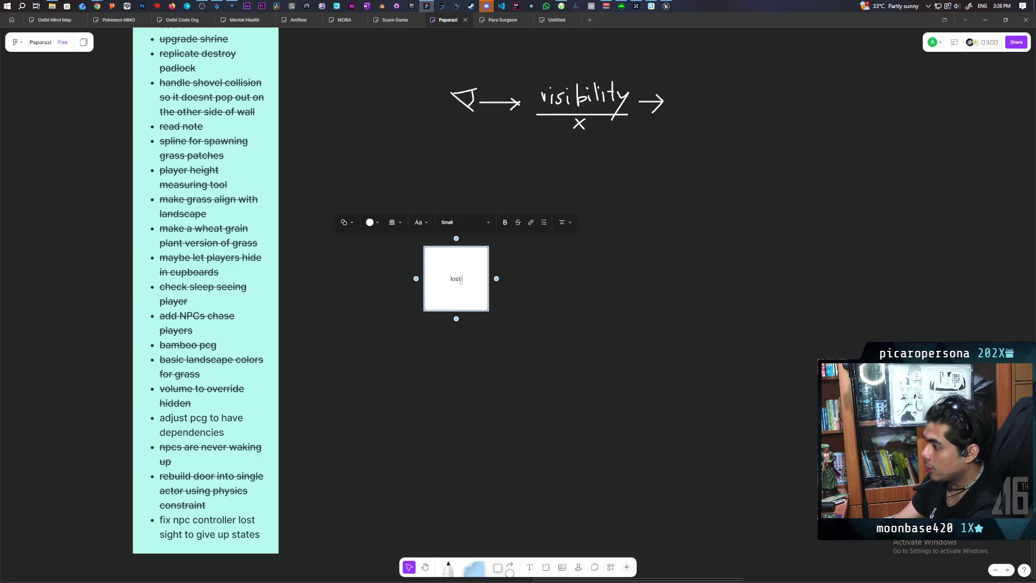
{"action": "left_click", "coordinate": [553, 351]}
Add a new sticky connected to the 'lost sight' note.
{"action": "scroll", "coordinate": [507, 301], "scroll_direction": "up", "scroll_amount": 1}
{"action": "left_click", "coordinate": [486, 310]}
{"action": "scroll", "coordinate": [485, 309], "scroll_direction": "up", "scroll_amount": 1}
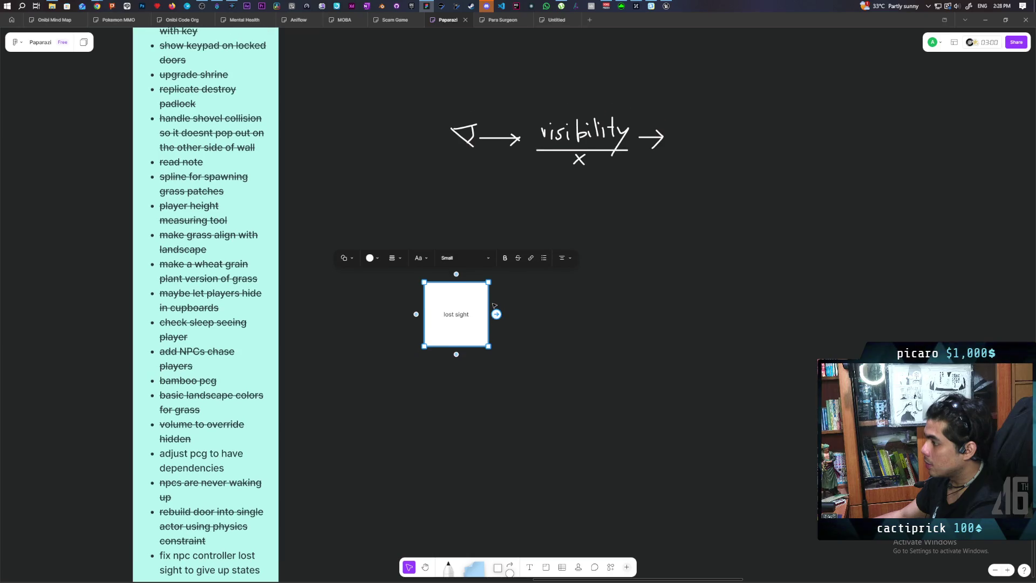
{"action": "mouse_move", "coordinate": [497, 318]}
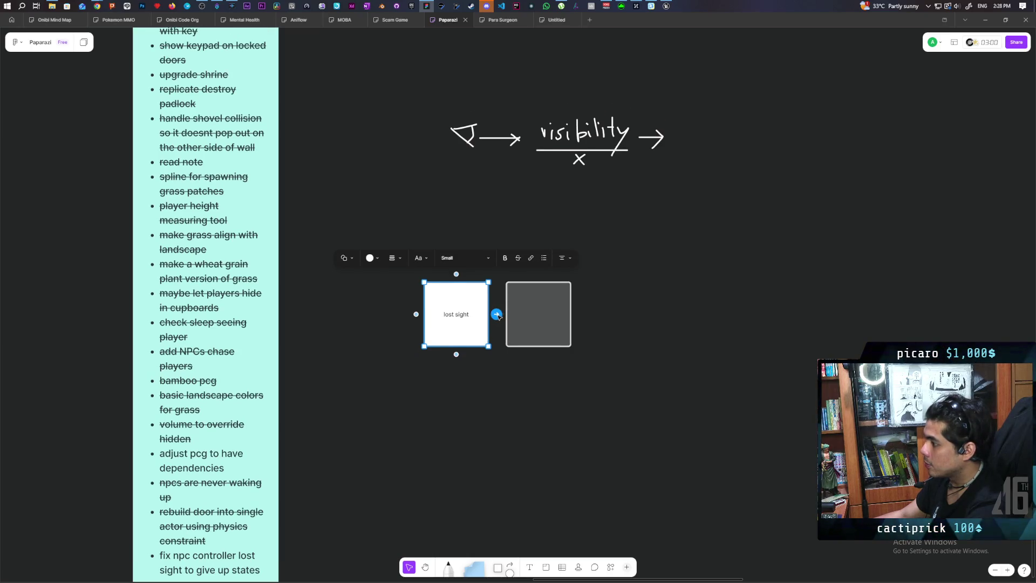
{"action": "left_click", "coordinate": [497, 314]}
Move the new sticky up-right and label its connector 'definitely saw and was chasing' in white text.
{"action": "left_click_drag", "start_coordinate": [548, 326], "coordinate": [658, 252]}
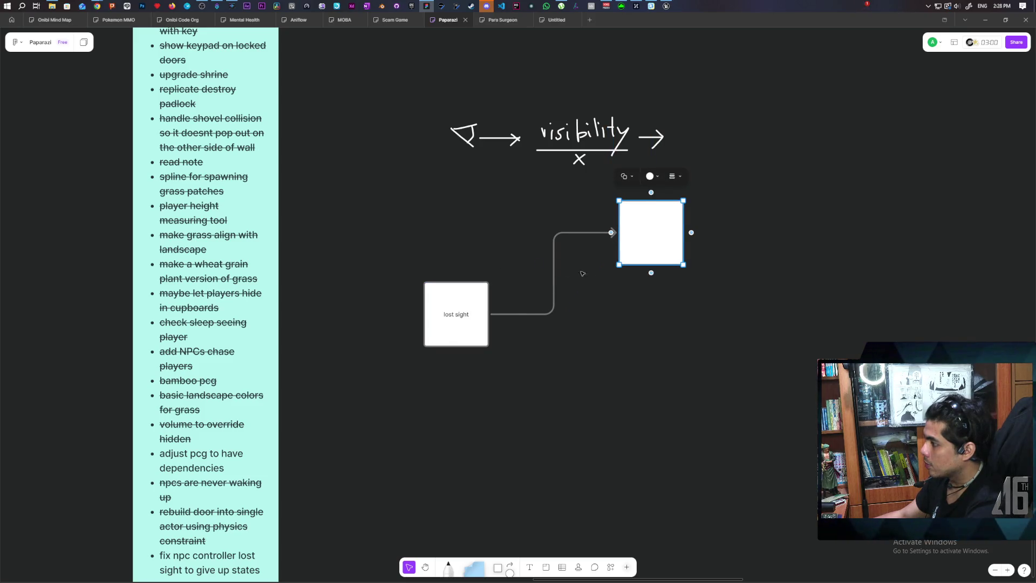
{"action": "left_click", "coordinate": [554, 273]}
{"action": "left_click", "coordinate": [541, 218]}
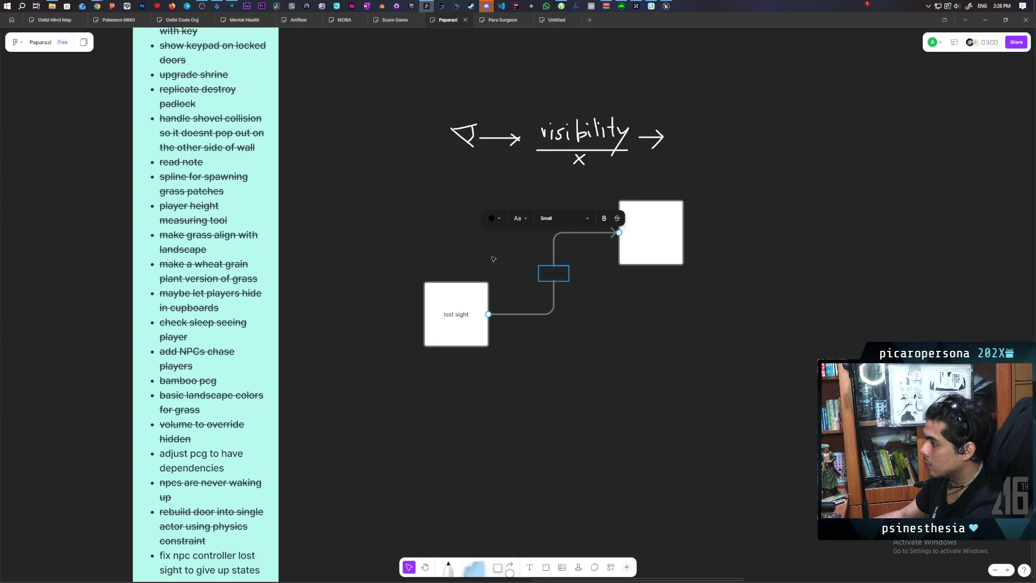
{"action": "left_click", "coordinate": [517, 219]}
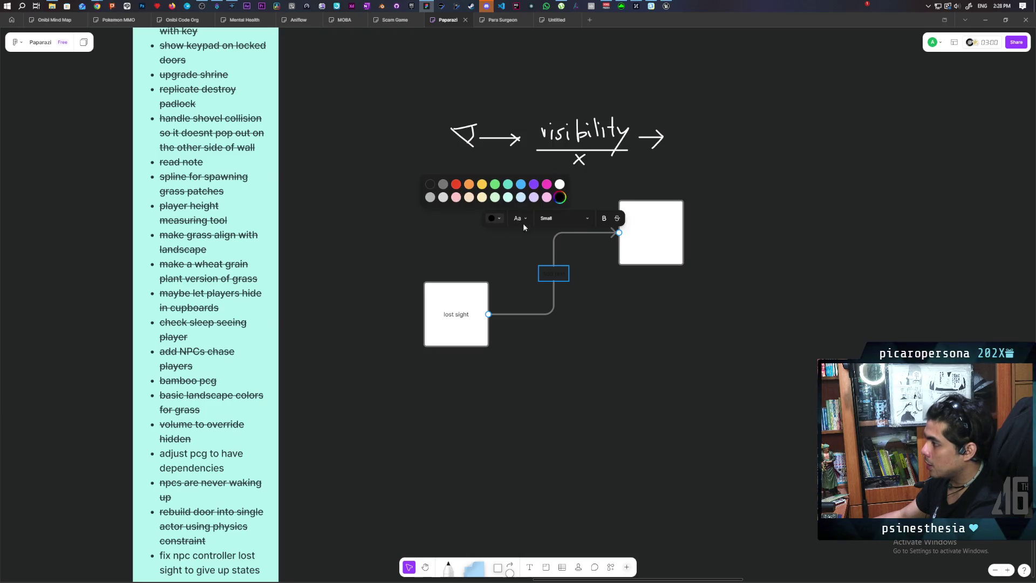
{"action": "left_click", "coordinate": [558, 195]}
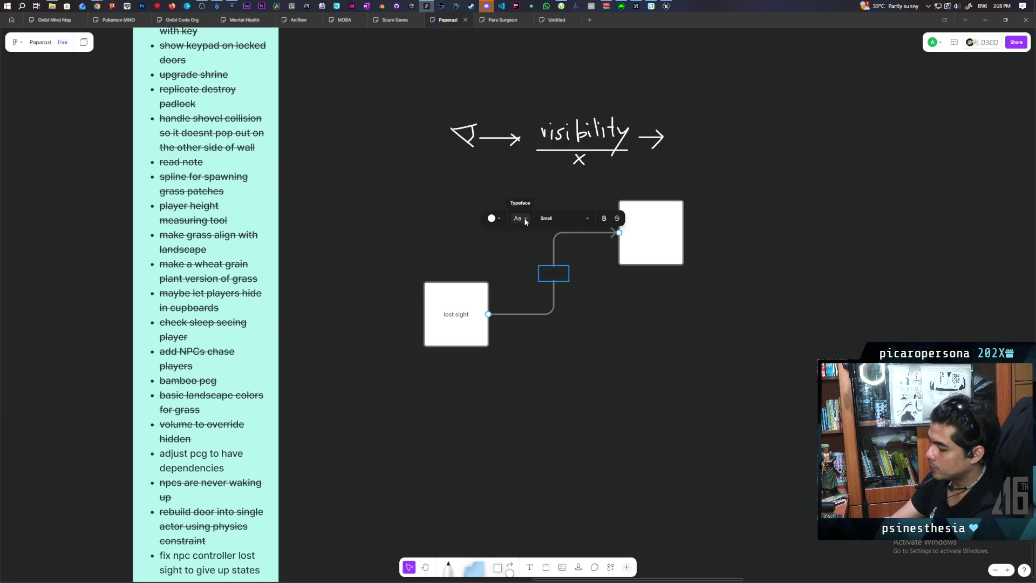
{"action": "type", "text": "definitely s"}
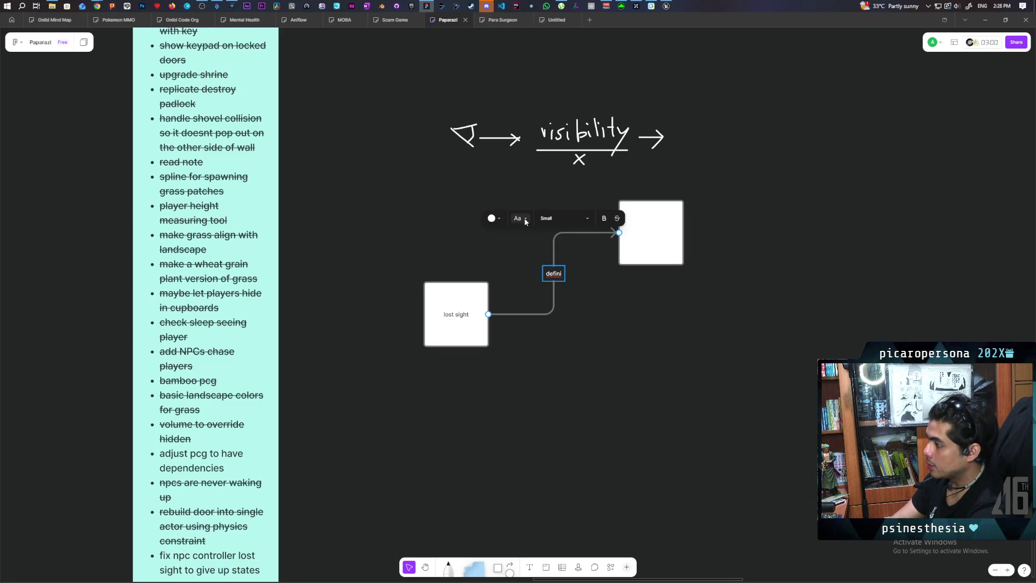
{"action": "type", "text": "aw and "}
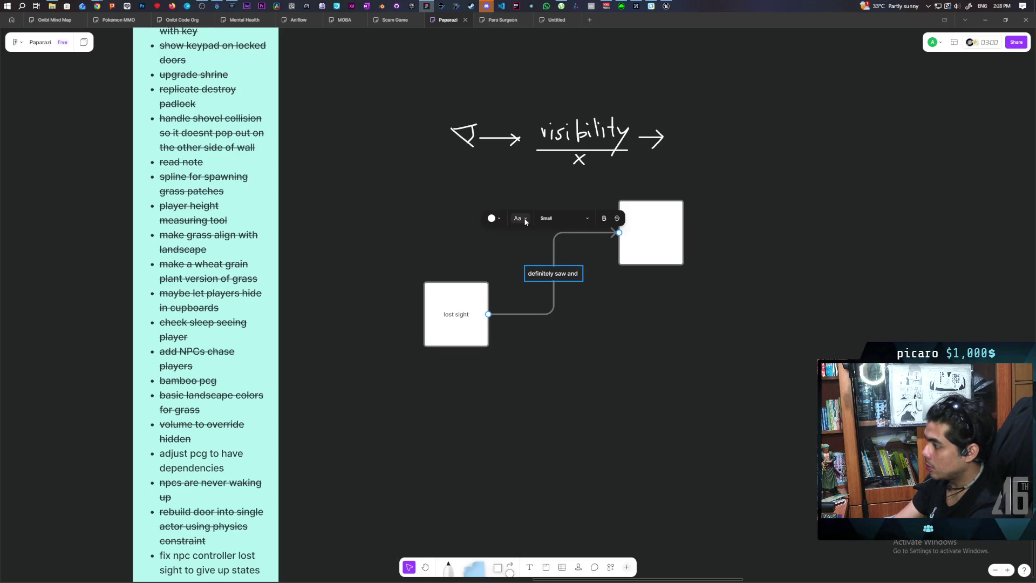
{"action": "type", "text": "was chasing"}
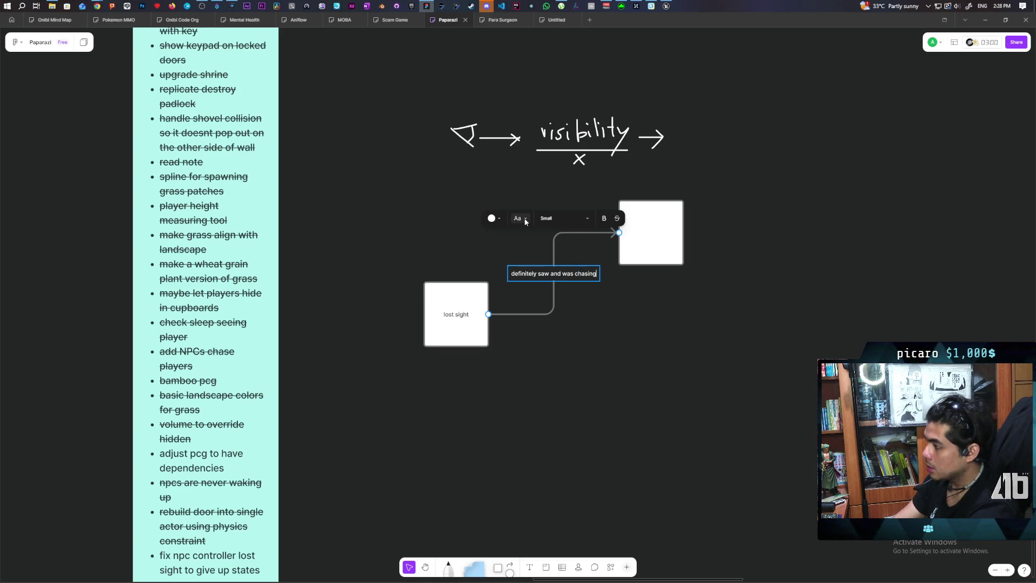
Write 'run' in the new sticky, then attach another connected sticky to 'lost sight'.
{"action": "left_click", "coordinate": [645, 233]}
{"action": "left_click", "coordinate": [645, 234]}
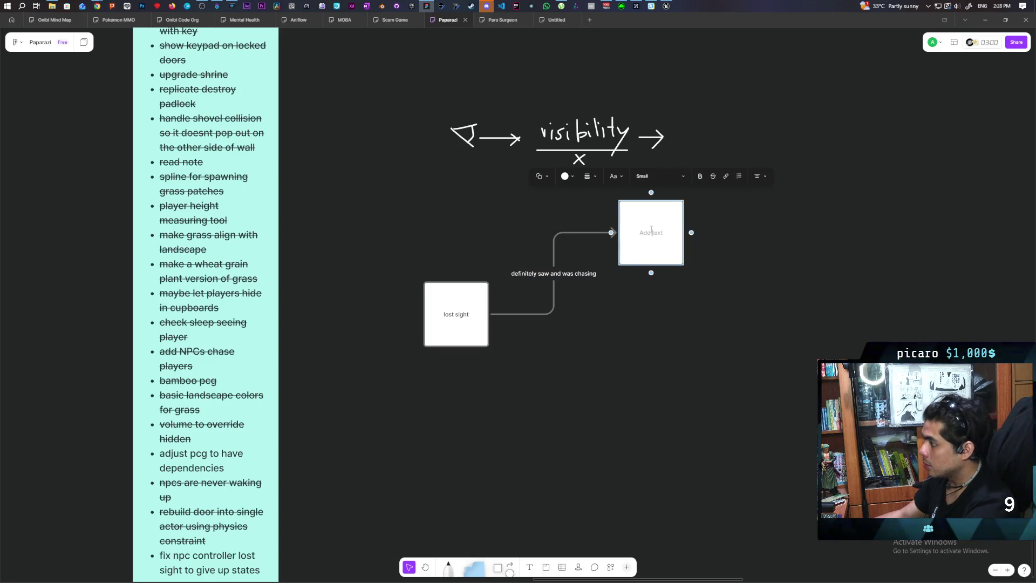
{"action": "type", "text": "run"}
{"action": "left_click", "coordinate": [537, 378]}
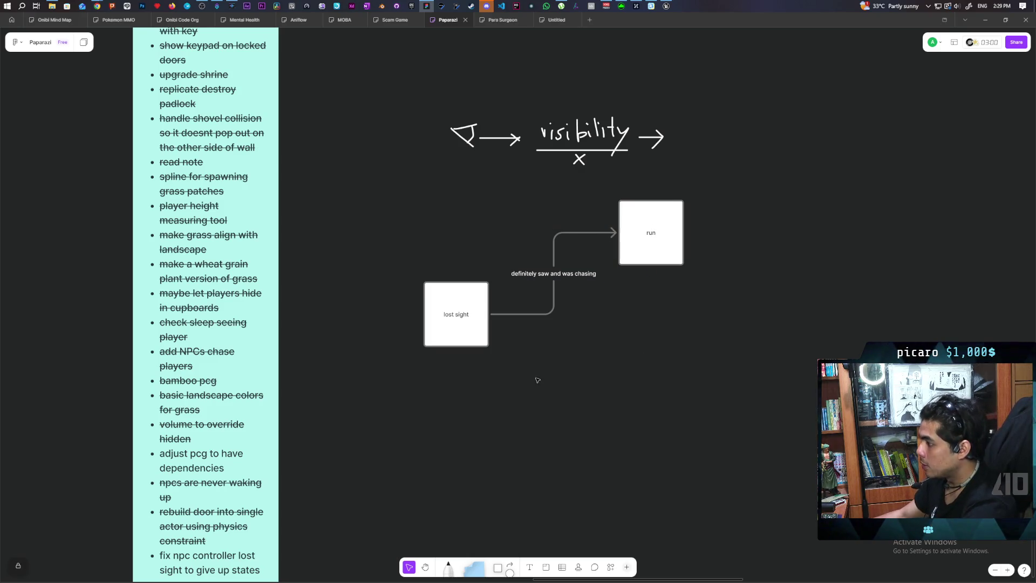
{"action": "left_click", "coordinate": [475, 318]}
{"action": "left_click", "coordinate": [498, 314]}
Move the new sticky far right and label its connector '>0.5 definitely saw something' in white.
{"action": "left_click_drag", "start_coordinate": [541, 328], "coordinate": [808, 329]}
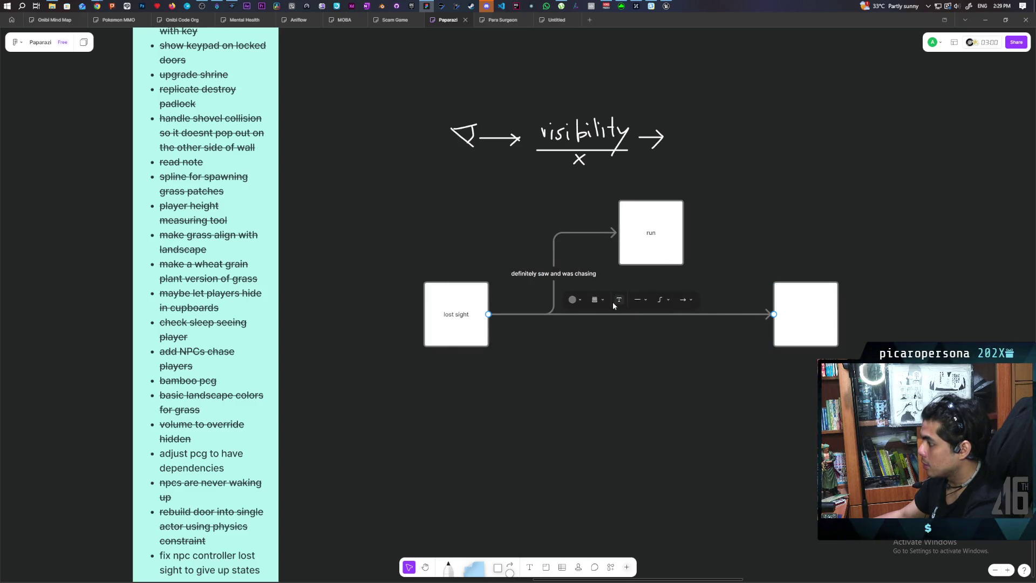
{"action": "left_click", "coordinate": [619, 300]}
{"action": "left_click", "coordinate": [576, 293]}
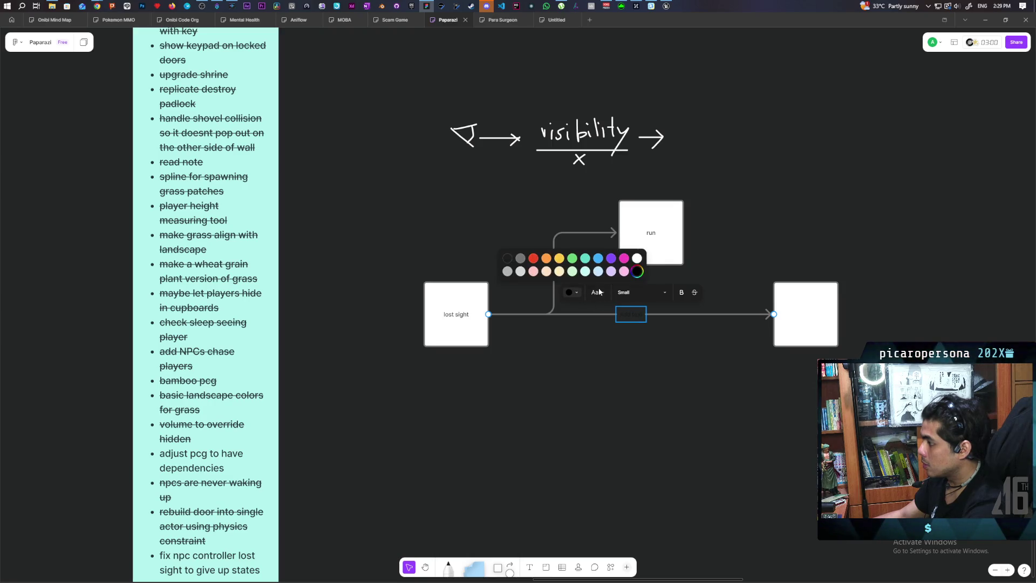
{"action": "left_click", "coordinate": [637, 259]}
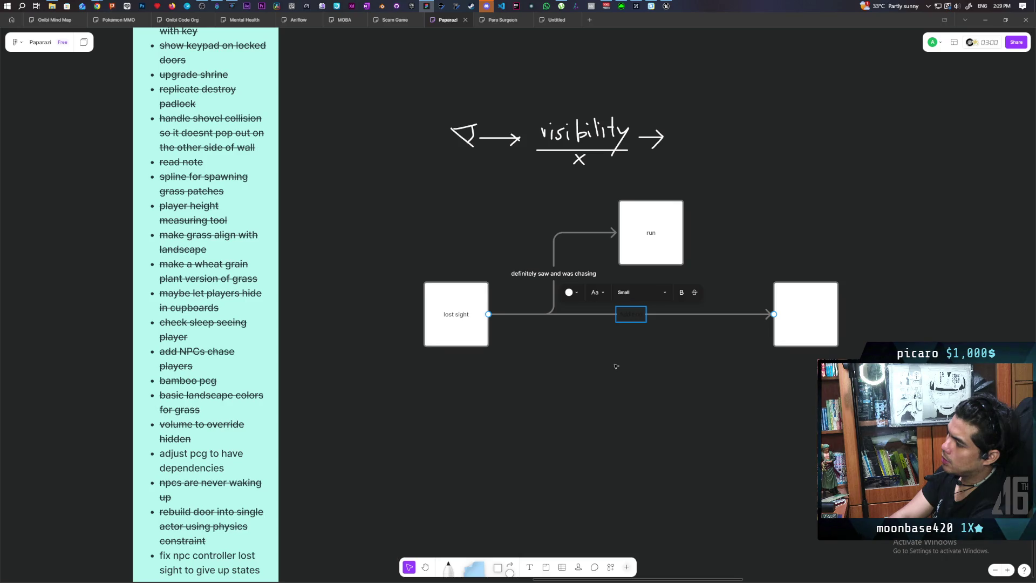
{"action": "type", "text": "definitely "}
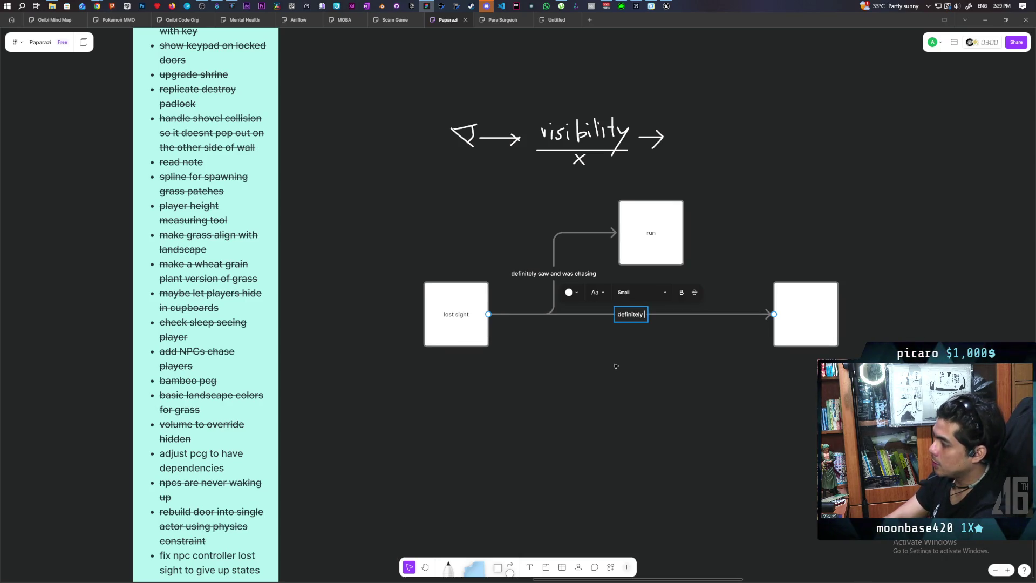
{"action": "type", "text": "saw "}
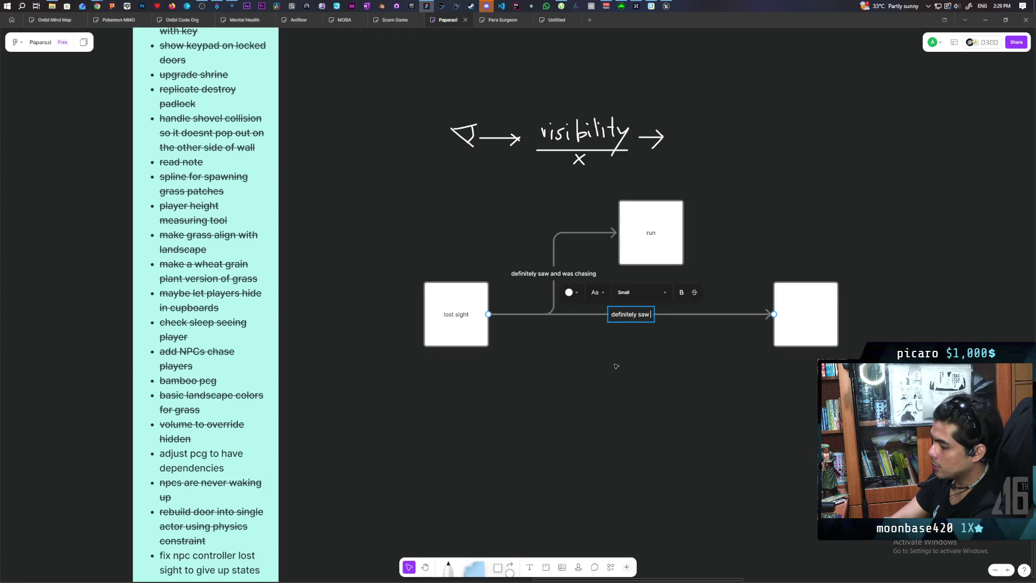
{"action": "type", "text": "something"}
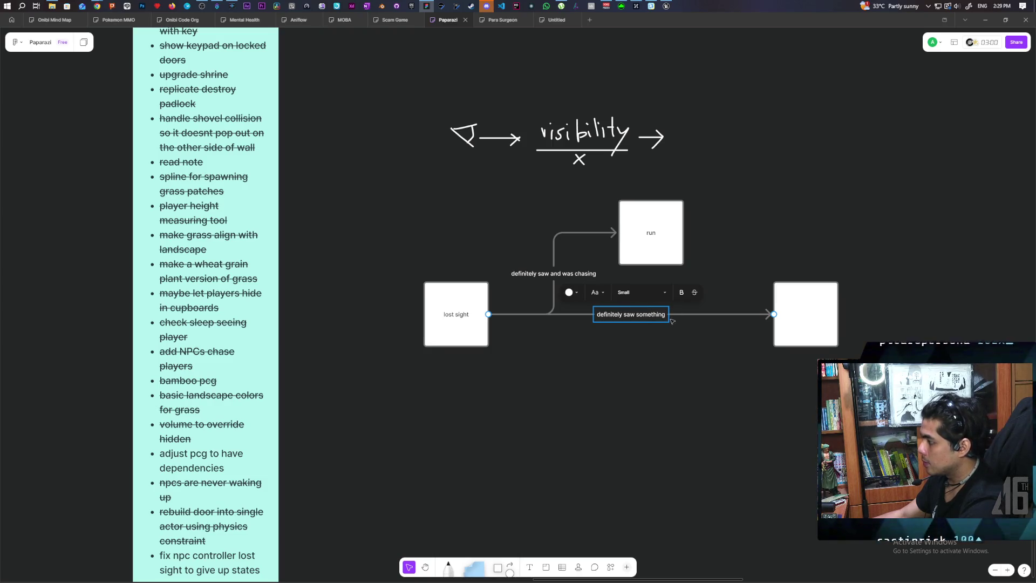
{"action": "key", "text": "Home"}
{"action": "type", "text": ">0.5"}
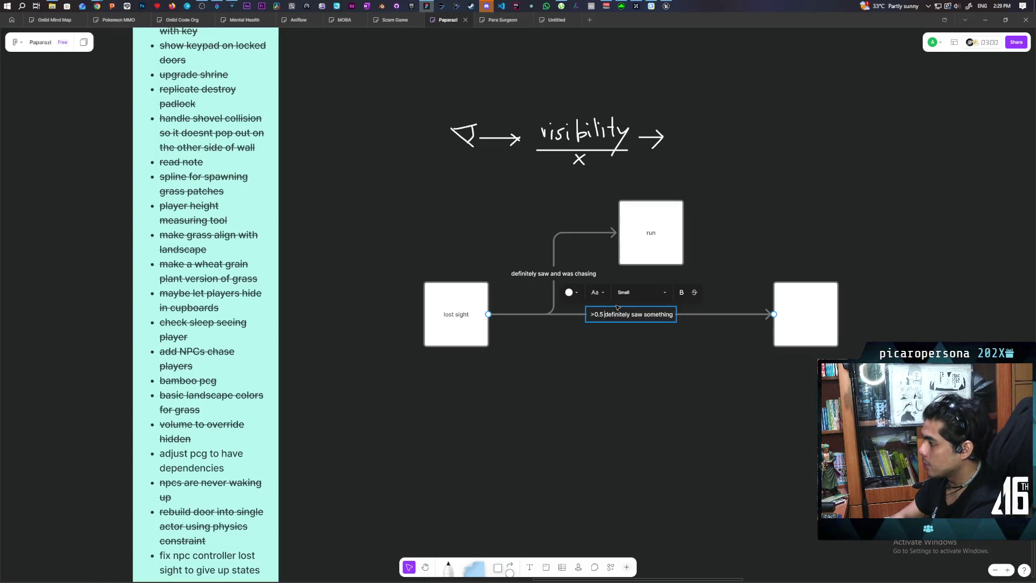
{"action": "left_click", "coordinate": [806, 309]}
Write 'walk over and search' in the right-hand box.
{"action": "left_click", "coordinate": [803, 318]}
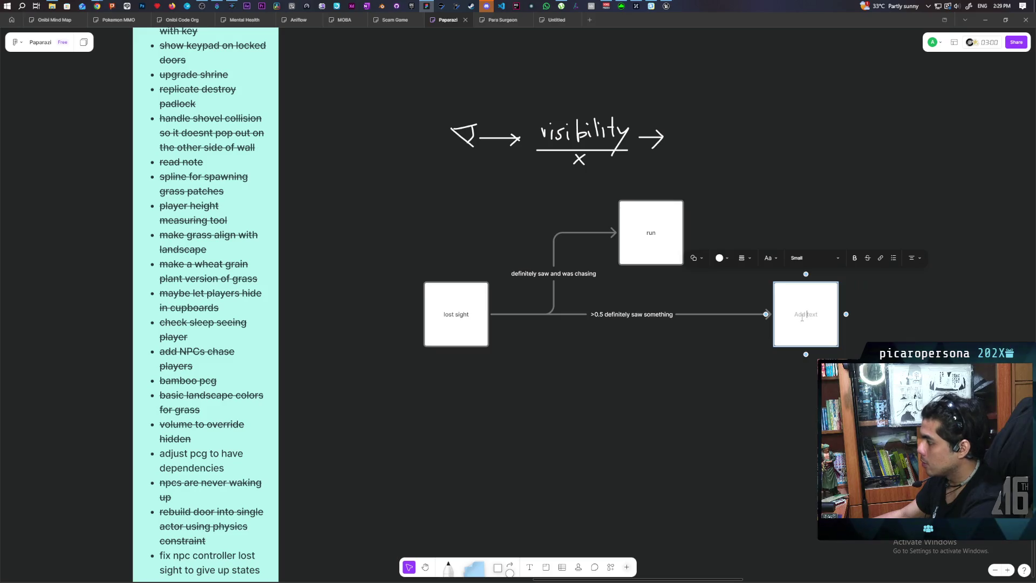
{"action": "type", "text": "walkaover"}
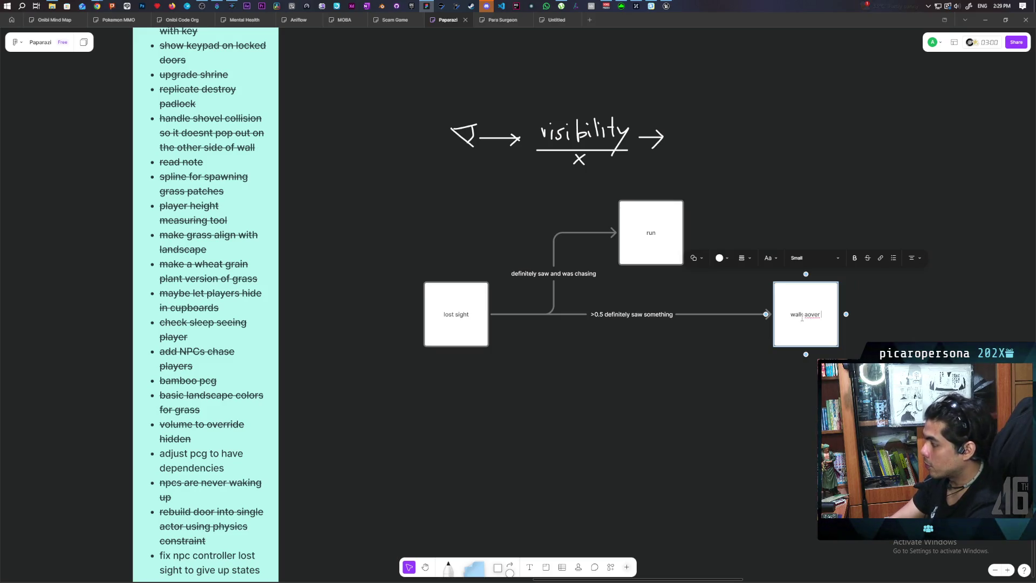
{"action": "key", "text": "BackSpace"}
{"action": "type", "text": "over"}
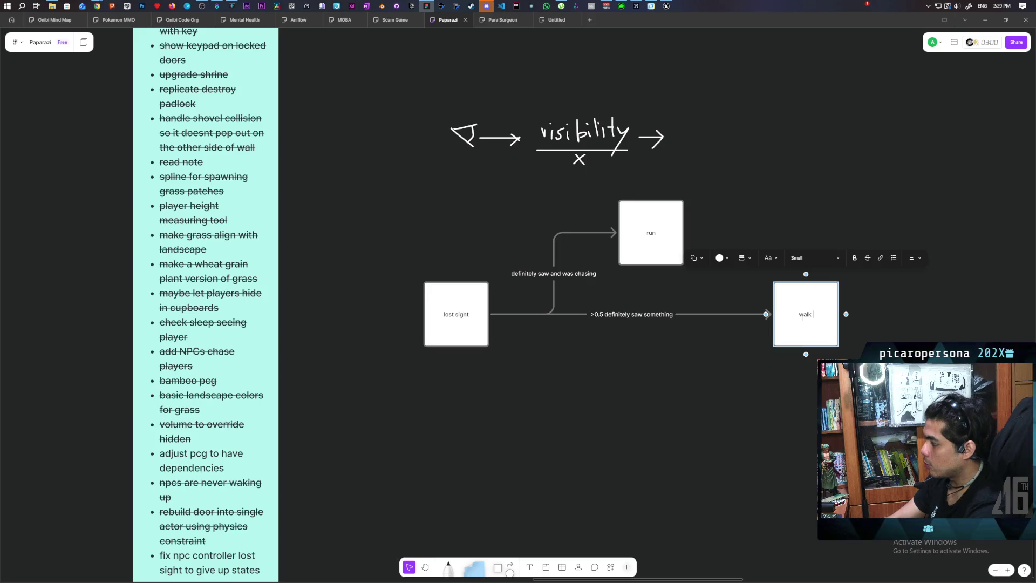
{"action": "key", "text": "BackSpace"}
{"action": "key", "text": "BackSpace"}
{"action": "type", "text": "nd search"}
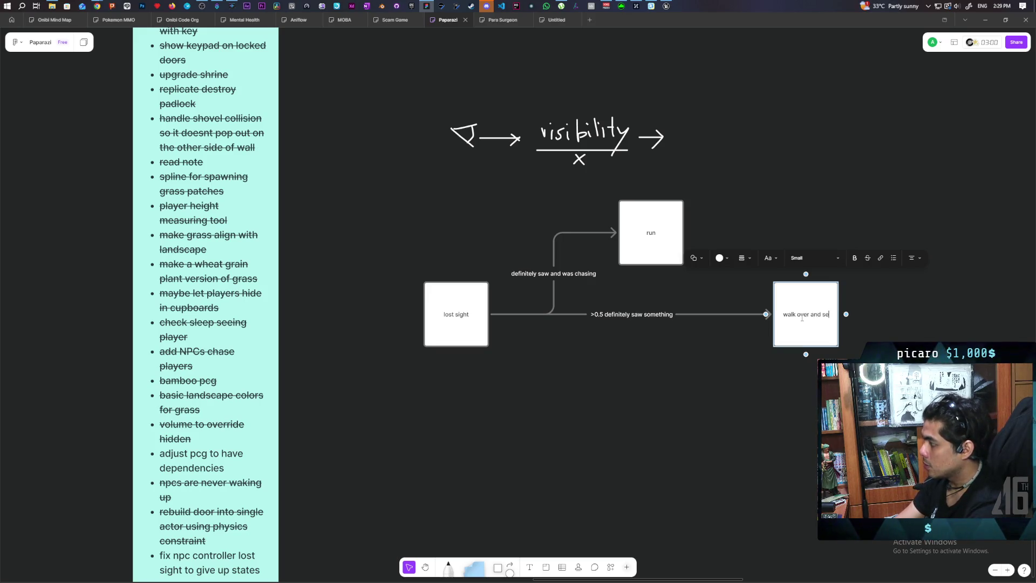
{"action": "key", "text": "Escape"}
Pull a new box out below 'lost sight' with a white '<0.5' connector label.
{"action": "left_click", "coordinate": [486, 332]}
{"action": "mouse_move", "coordinate": [496, 314]}
{"action": "left_mouse_down"}
{"action": "mouse_move", "coordinate": [677, 426]}
{"action": "mouse_move", "coordinate": [655, 426]}
{"action": "mouse_move", "coordinate": [654, 469]}
{"action": "mouse_move", "coordinate": [652, 422]}
{"action": "left_mouse_up"}
{"action": "left_click", "coordinate": [554, 372]}
{"action": "left_click", "coordinate": [542, 300]}
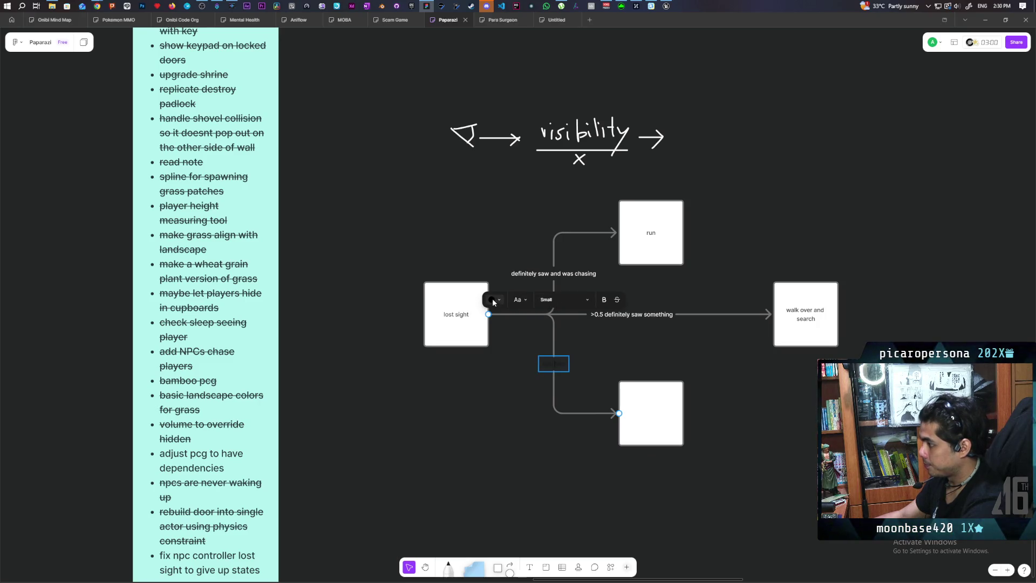
{"action": "left_click", "coordinate": [492, 299]}
{"action": "left_click", "coordinate": [559, 266]}
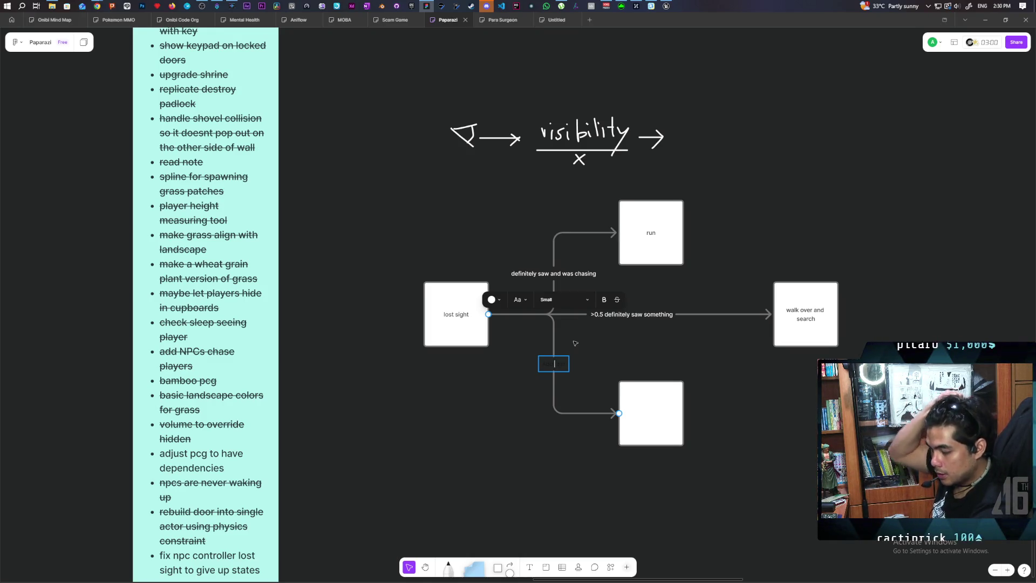
{"action": "type", "text": "<"}
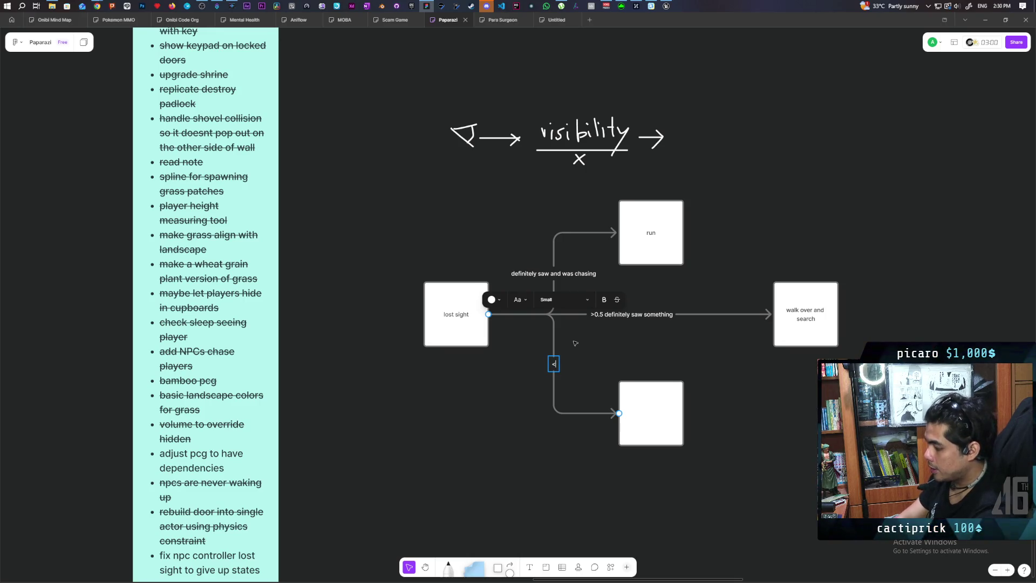
{"action": "type", "text": "0.5"}
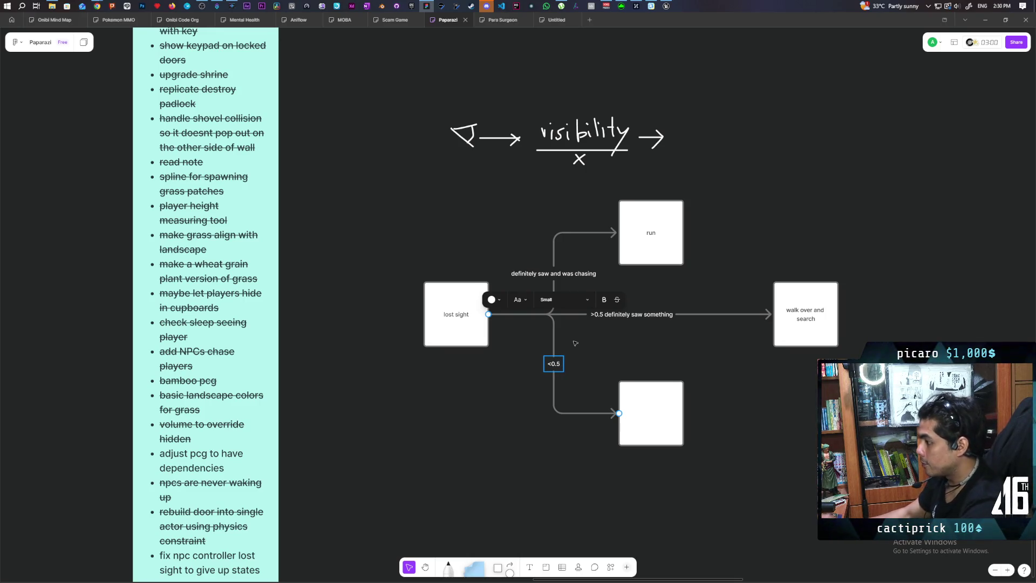
Write 'must've been the wind. oh well' in the lower box.
{"action": "left_click", "coordinate": [630, 433]}
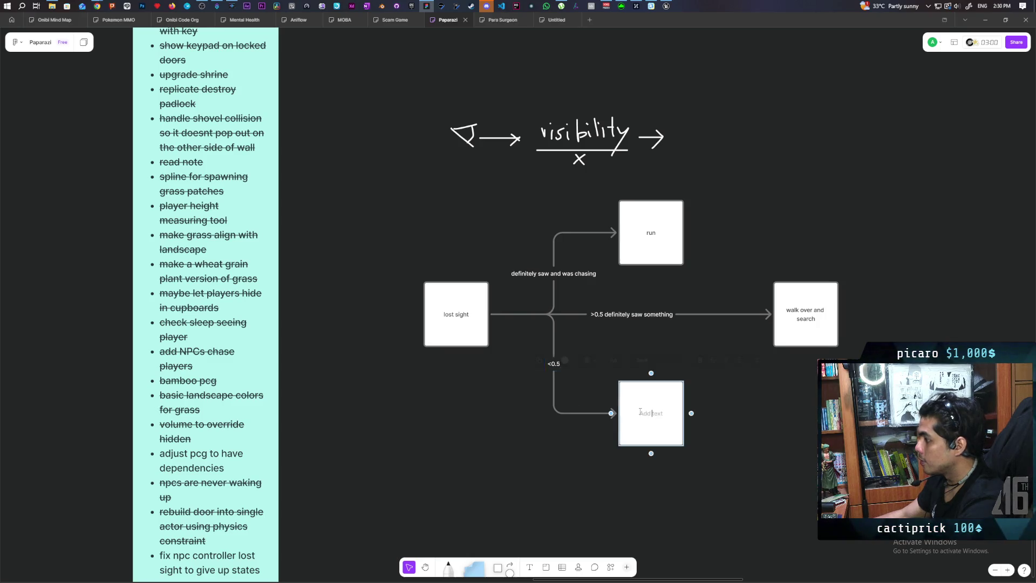
{"action": "type", "text": "m"}
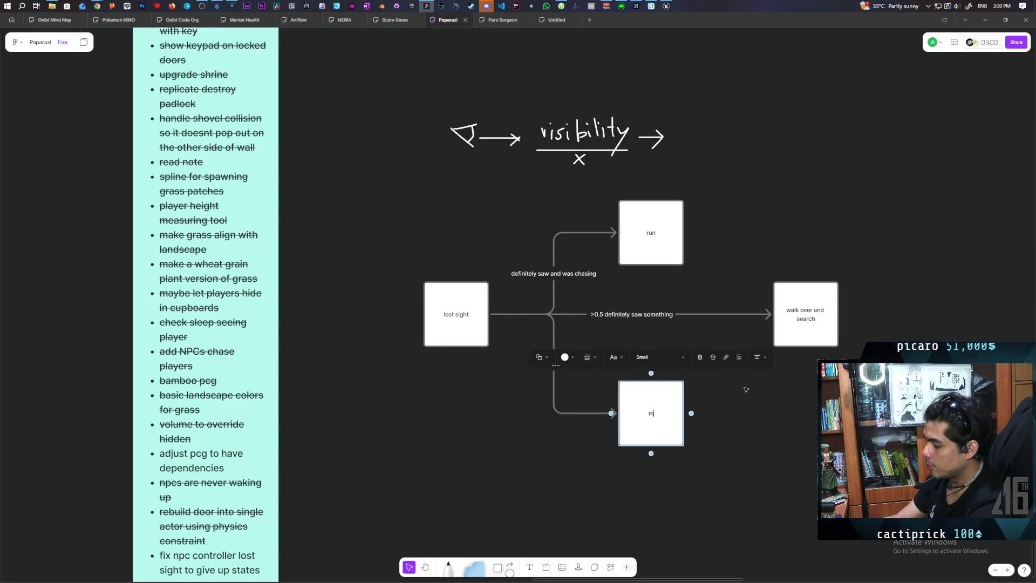
{"action": "type", "text": "ust;ve"}
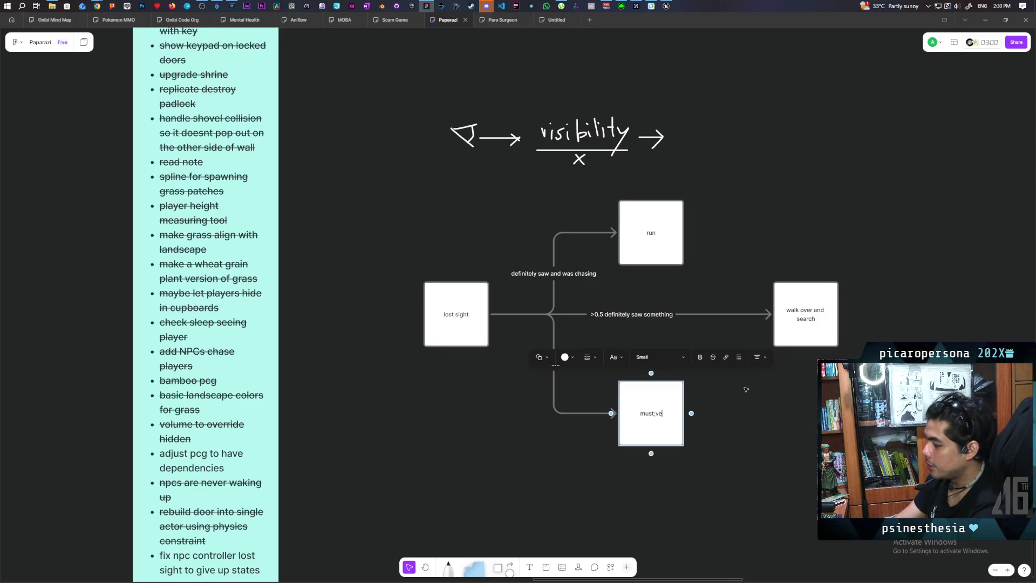
{"action": "type", "text": "'ve"}
{"action": "type", "text": "en t"}
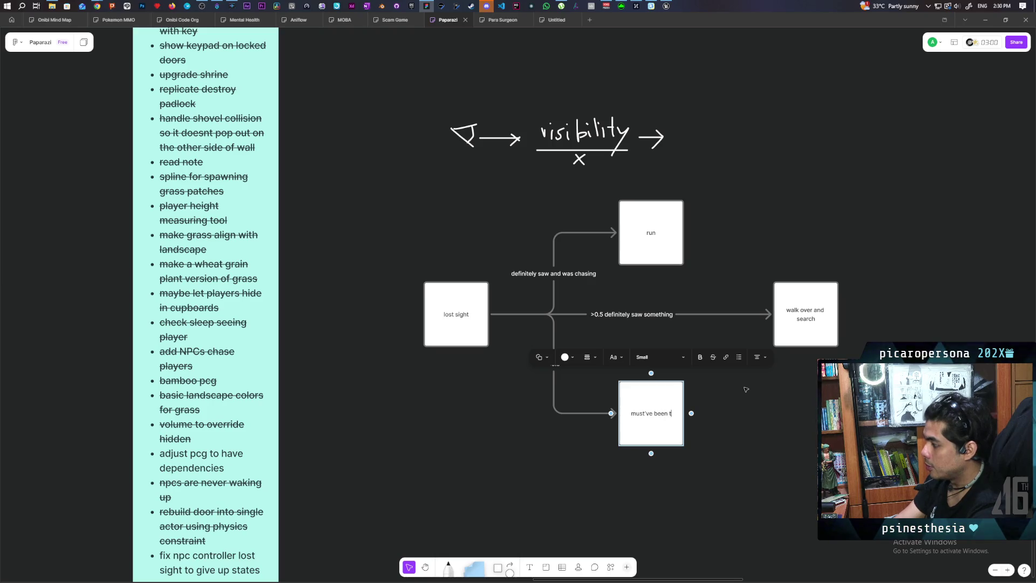
{"action": "type", "text": "he wind. o"}
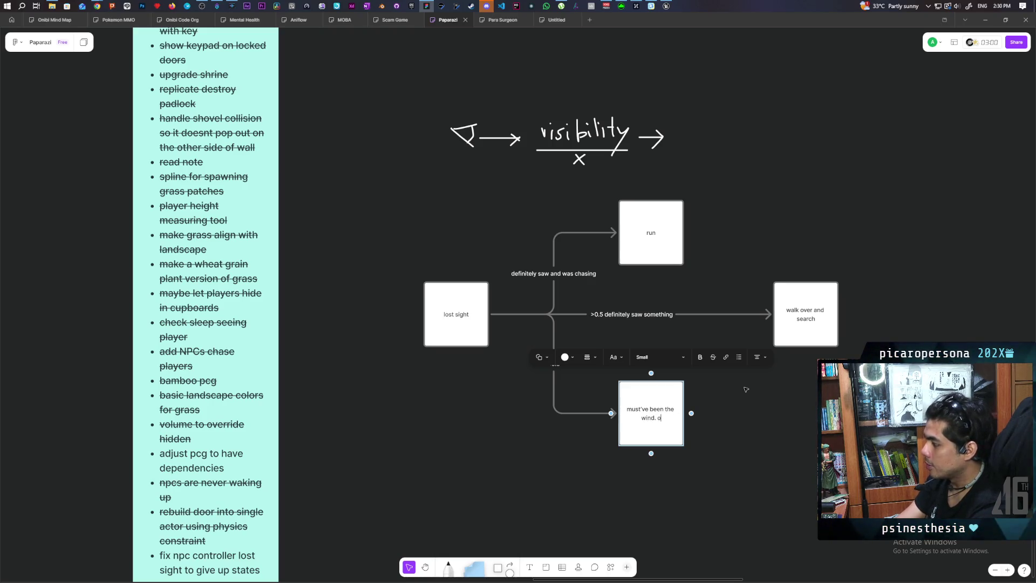
{"action": "type", "text": " well"}
{"action": "left_click", "coordinate": [808, 388]}
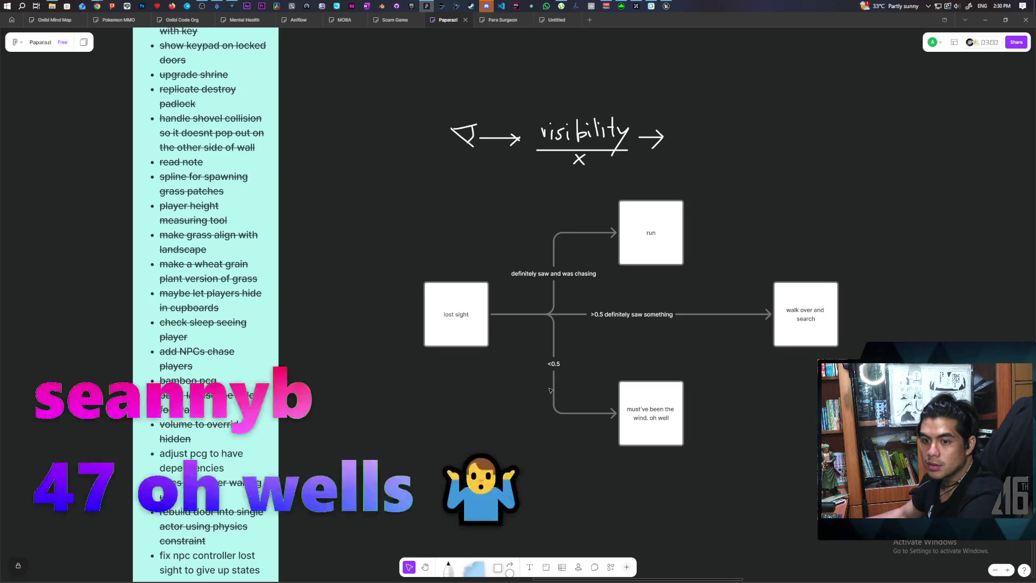
Extend the 'run' box text to read 'run over and search'.
{"action": "double_click", "coordinate": [658, 233]}
{"action": "type", "text": "over and search"}
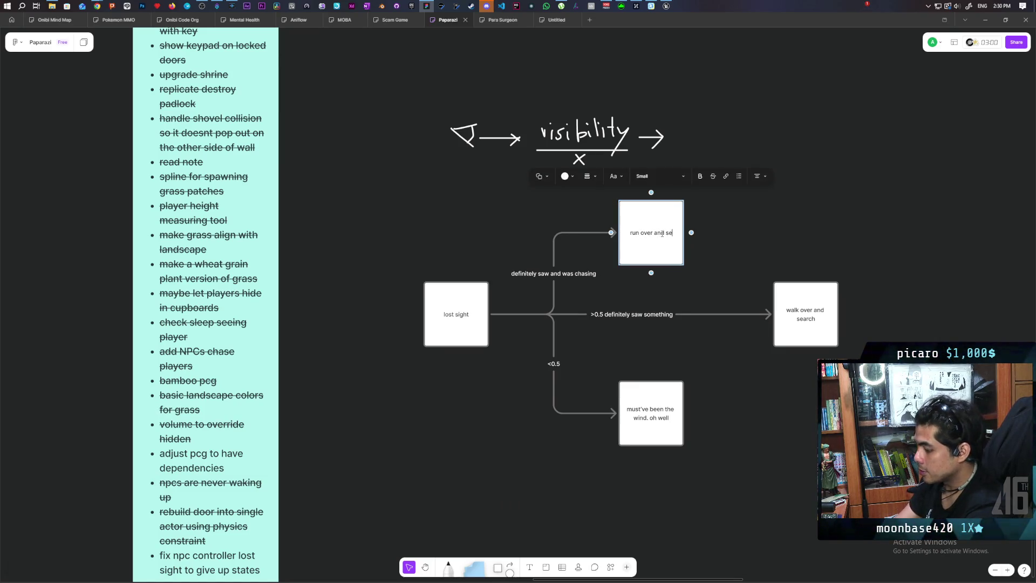
{"action": "left_click", "coordinate": [688, 278]}
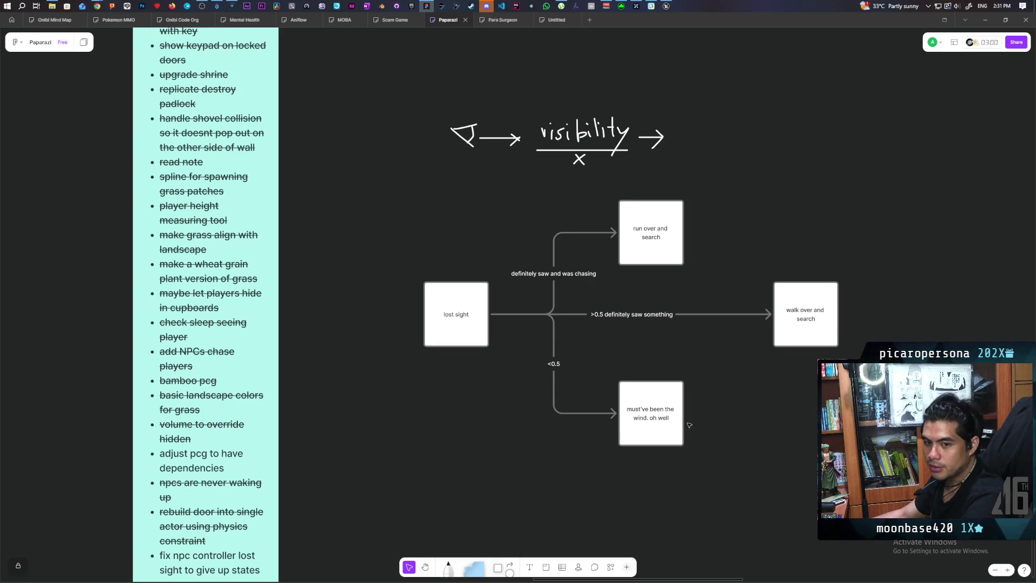
{"action": "scroll", "coordinate": [613, 398], "scroll_direction": "up", "scroll_amount": 1}
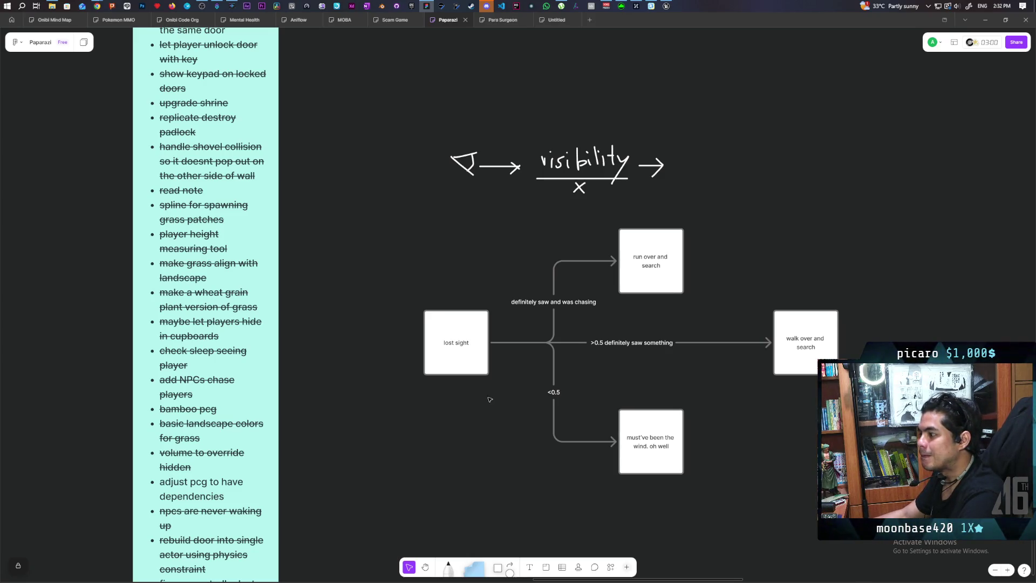
{"action": "mouse_move", "coordinate": [474, 566]}
{"action": "left_mouse_down"}
{"action": "mouse_move", "coordinate": [477, 419]}
{"action": "mouse_move", "coordinate": [448, 417]}
{"action": "left_mouse_up"}
Write 'what other situations would defo make the npc chase' on the blue sticky below lost sight.
{"action": "type", "text": "what ov"}
{"action": "type", "text": "her states "}
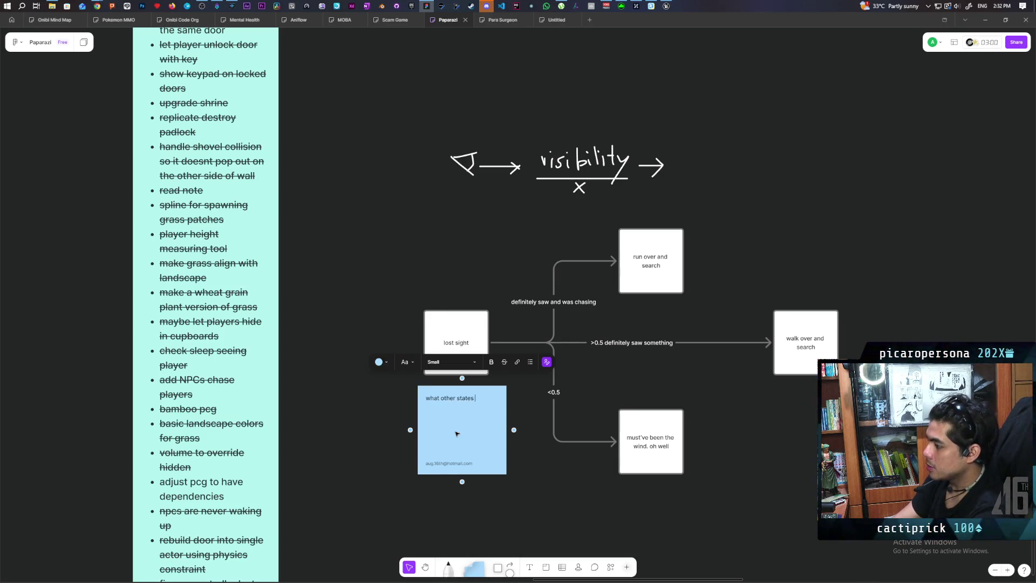
{"action": "key", "text": "BackSpace"}
{"action": "key", "text": "BackSpace"}
{"action": "key", "text": "BackSpace"}
{"action": "key", "text": "BackSpace"}
{"action": "key", "text": "BackSpace"}
{"action": "key", "text": "BackSpace"}
{"action": "type", "text": "ituations"}
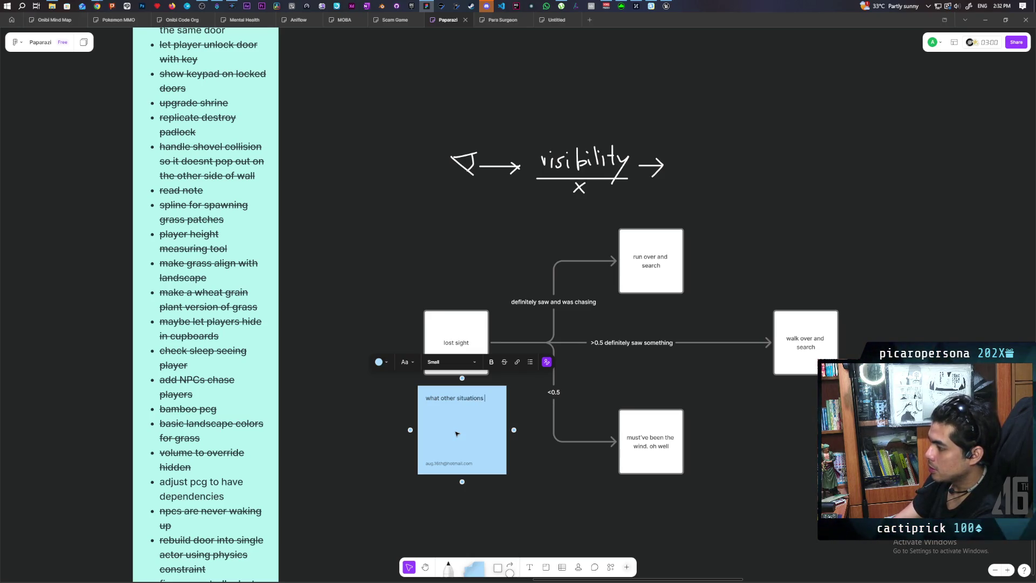
{"action": "type", "text": " would defo make "}
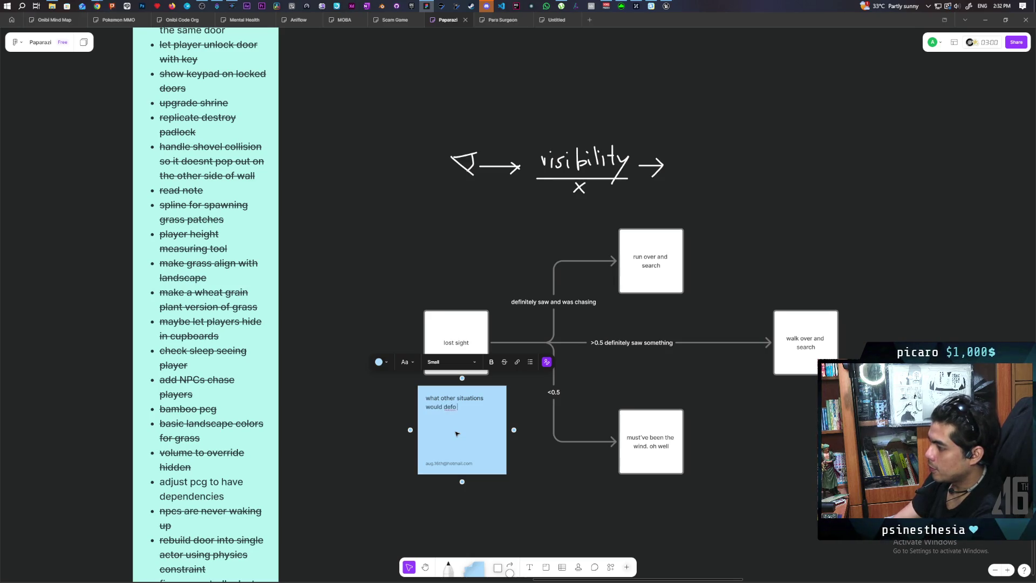
{"action": "type", "text": "the np"}
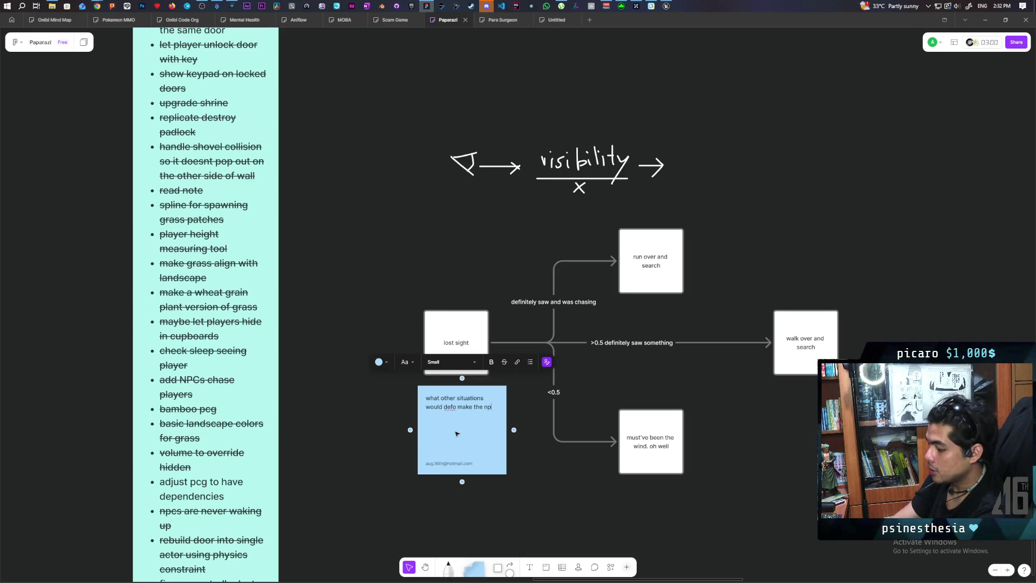
{"action": "key", "text": "BackSpace"}
{"action": "type", "text": "chas"}
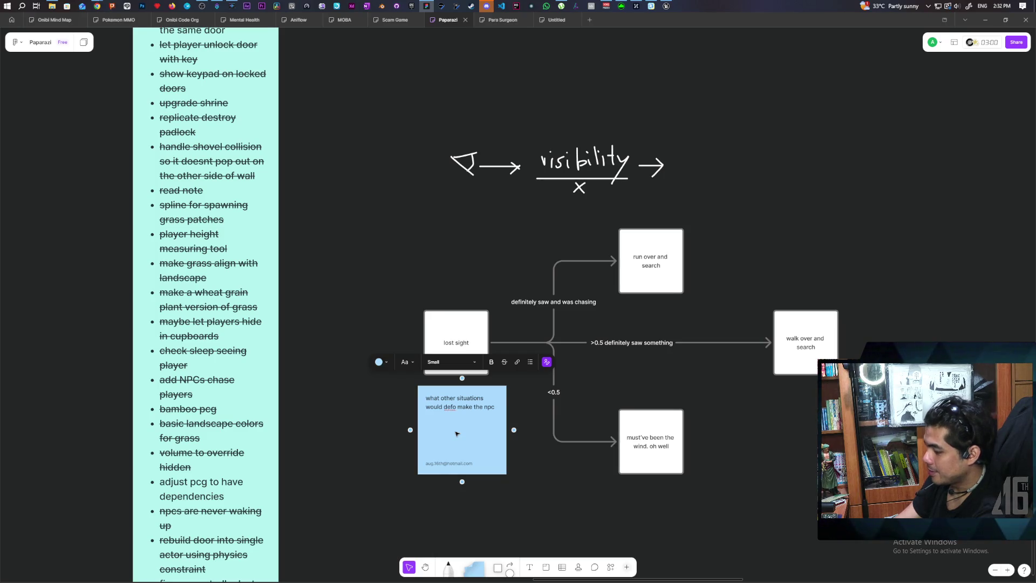
{"action": "type", "text": "e"}
{"action": "left_click", "coordinate": [530, 467]}
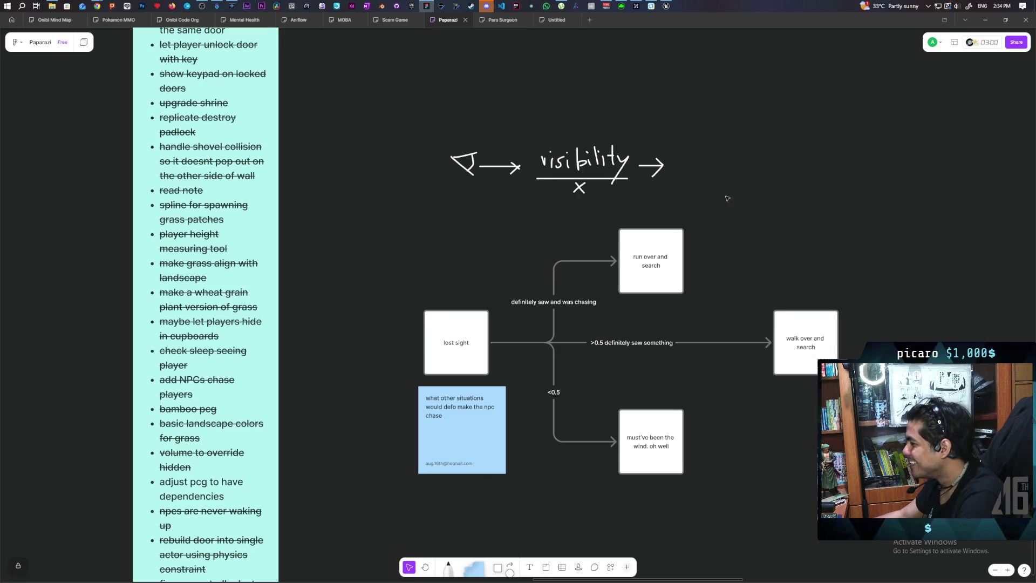
Scroll the board to the lost-sight flowchart and marquee-select the whole chart.
{"action": "scroll", "coordinate": [730, 215], "scroll_direction": "down", "scroll_amount": 1}
{"action": "mouse_move", "coordinate": [729, 214]}
{"action": "left_mouse_down"}
{"action": "mouse_move", "coordinate": [703, 166]}
{"action": "mouse_move", "coordinate": [703, 176]}
{"action": "left_mouse_up"}
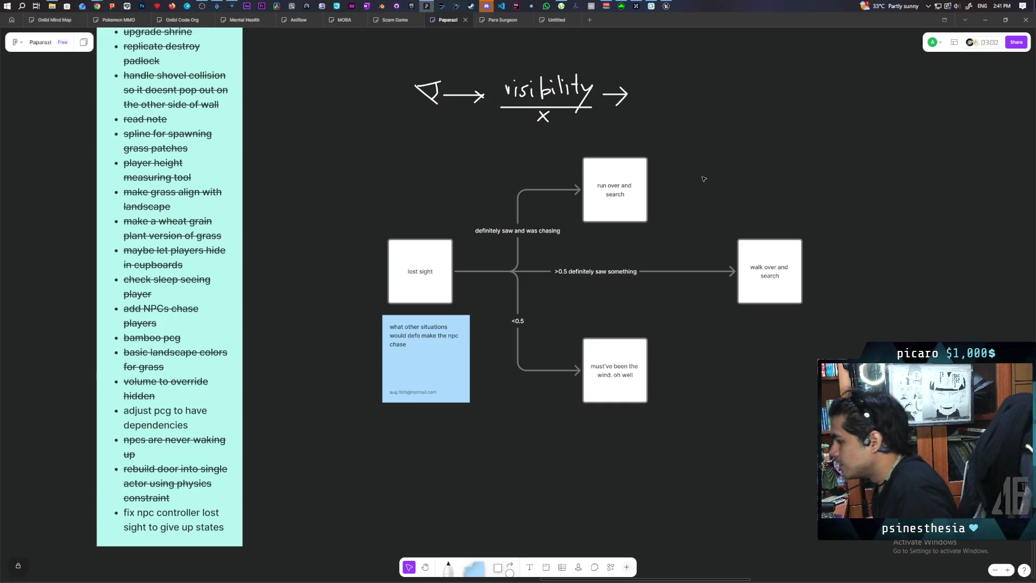
{"action": "scroll", "coordinate": [451, 172], "scroll_direction": "down", "scroll_amount": 3}
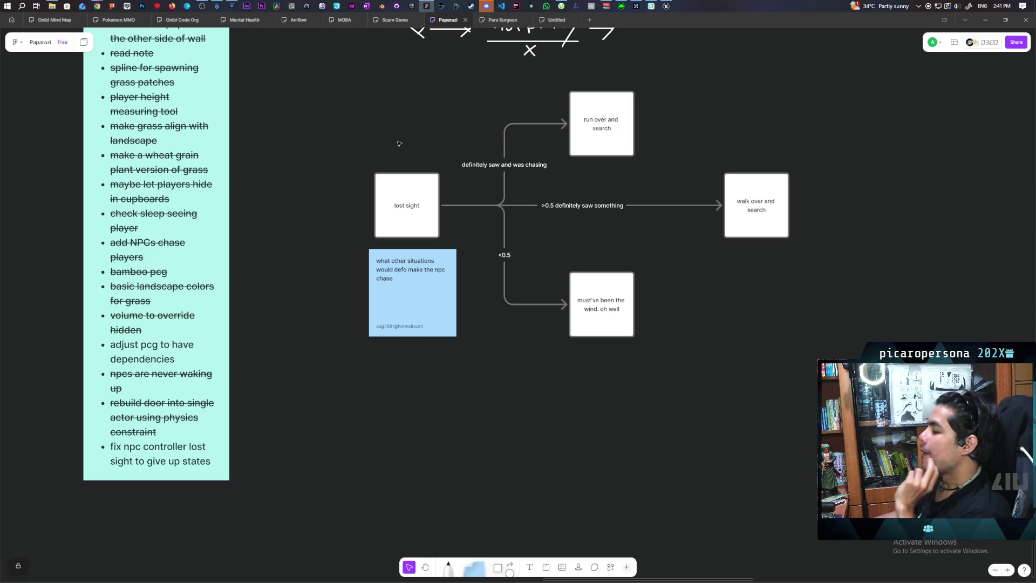
{"action": "left_click_drag", "start_coordinate": [371, 89], "coordinate": [812, 331]}
Nudge the 'lost sight' box slightly left, then deselect it.
{"action": "left_click", "coordinate": [627, 374]}
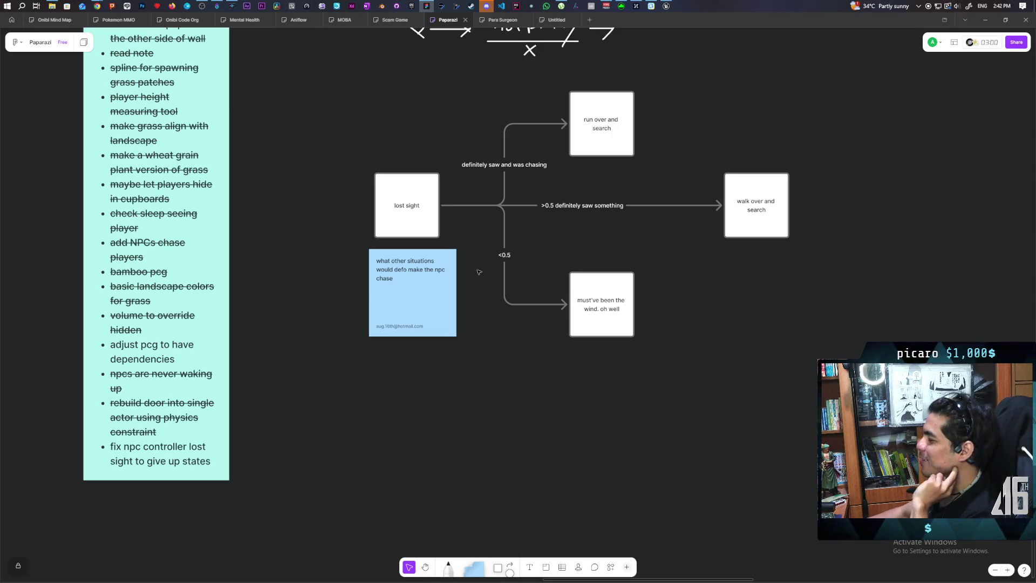
{"action": "left_click", "coordinate": [412, 230]}
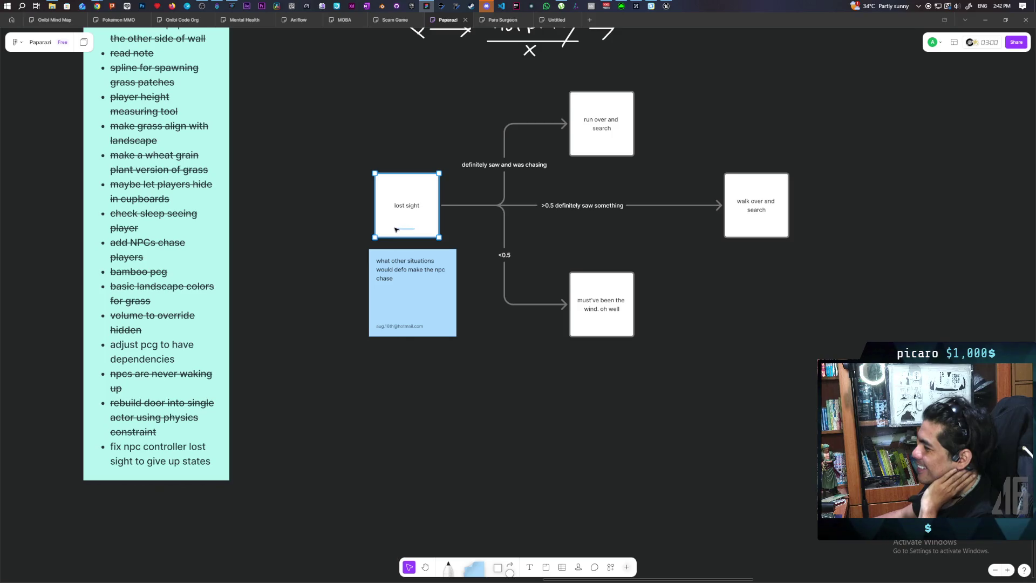
{"action": "left_click_drag", "start_coordinate": [397, 230], "coordinate": [390, 230]}
{"action": "left_click", "coordinate": [474, 368]}
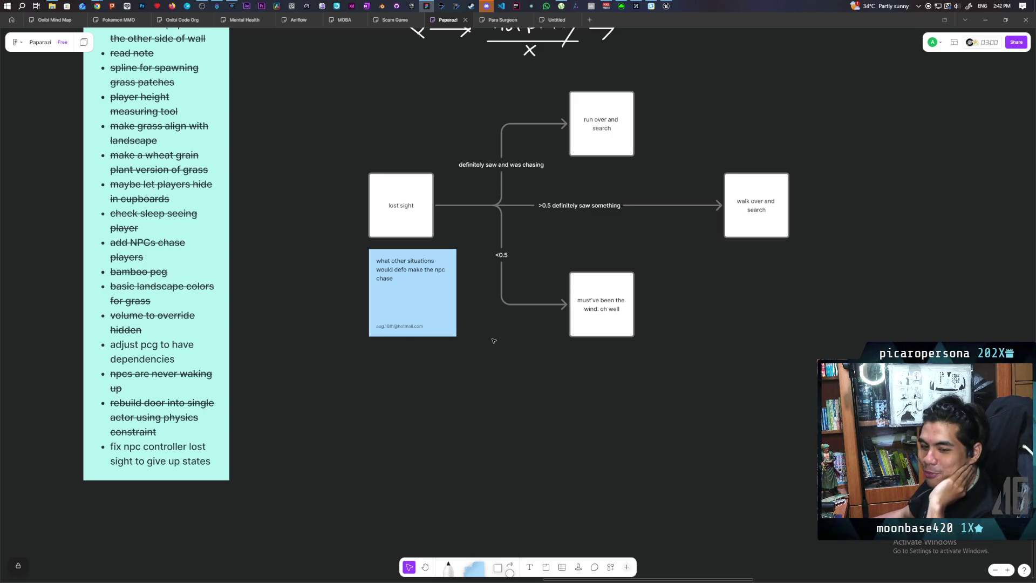
Select the flowchart group, view the visibility sketch above, then return to the Unreal Engine editor.
{"action": "mouse_move", "coordinate": [484, 90]}
{"action": "left_mouse_down"}
{"action": "mouse_move", "coordinate": [723, 346]}
{"action": "mouse_move", "coordinate": [780, 367]}
{"action": "left_mouse_up"}
{"action": "left_click", "coordinate": [607, 359]}
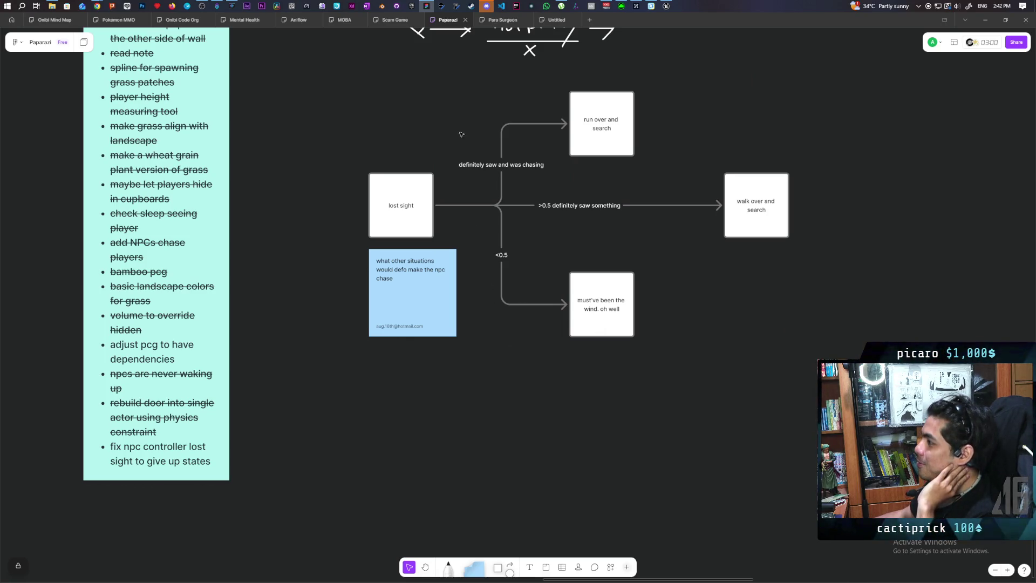
{"action": "mouse_move", "coordinate": [482, 91]}
{"action": "left_mouse_down"}
{"action": "mouse_move", "coordinate": [562, 297]}
{"action": "mouse_move", "coordinate": [664, 370]}
{"action": "left_mouse_up"}
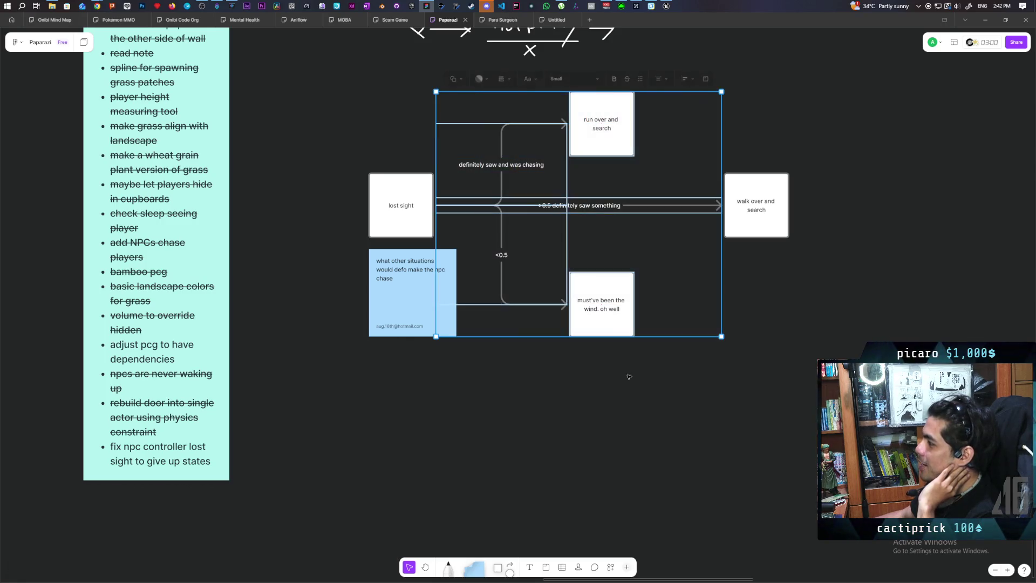
{"action": "left_click_drag", "start_coordinate": [801, 245], "coordinate": [754, 350]}
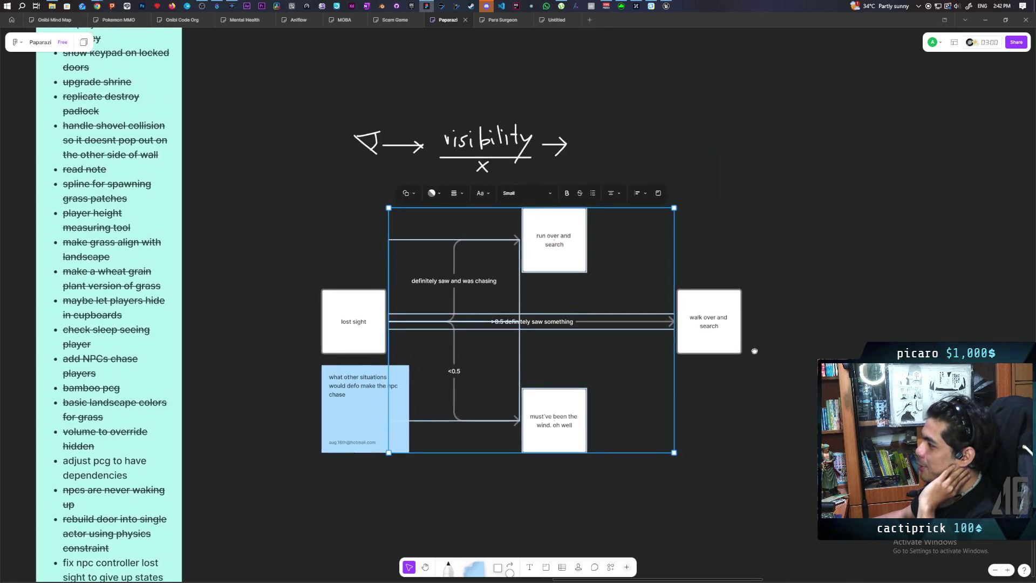
{"action": "left_click", "coordinate": [740, 273]}
{"action": "scroll", "coordinate": [702, 267], "scroll_direction": "down", "scroll_amount": 1}
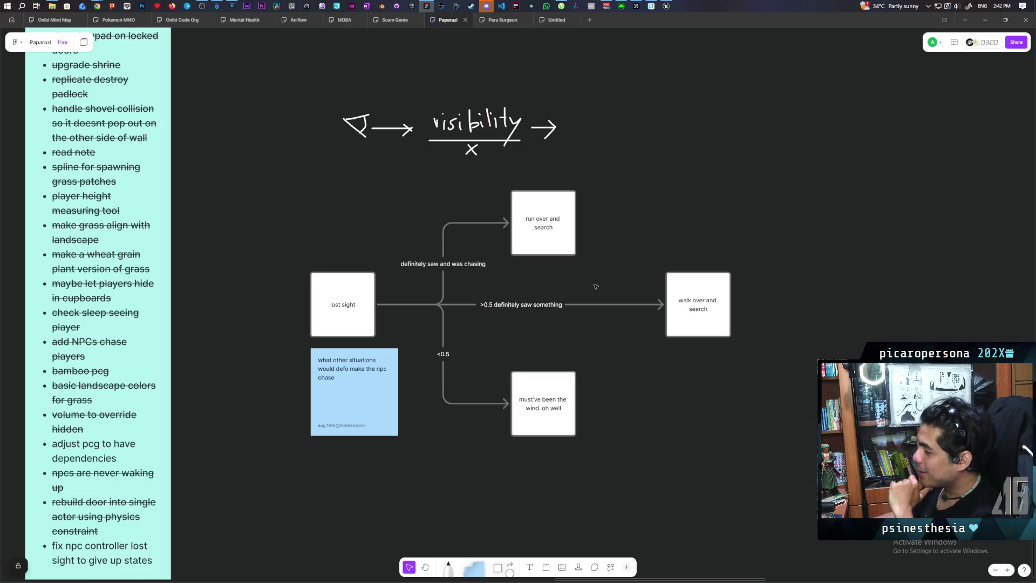
{"action": "scroll", "coordinate": [533, 306], "scroll_direction": "down", "scroll_amount": 1}
{"action": "scroll", "coordinate": [533, 306], "scroll_direction": "up", "scroll_amount": 1}
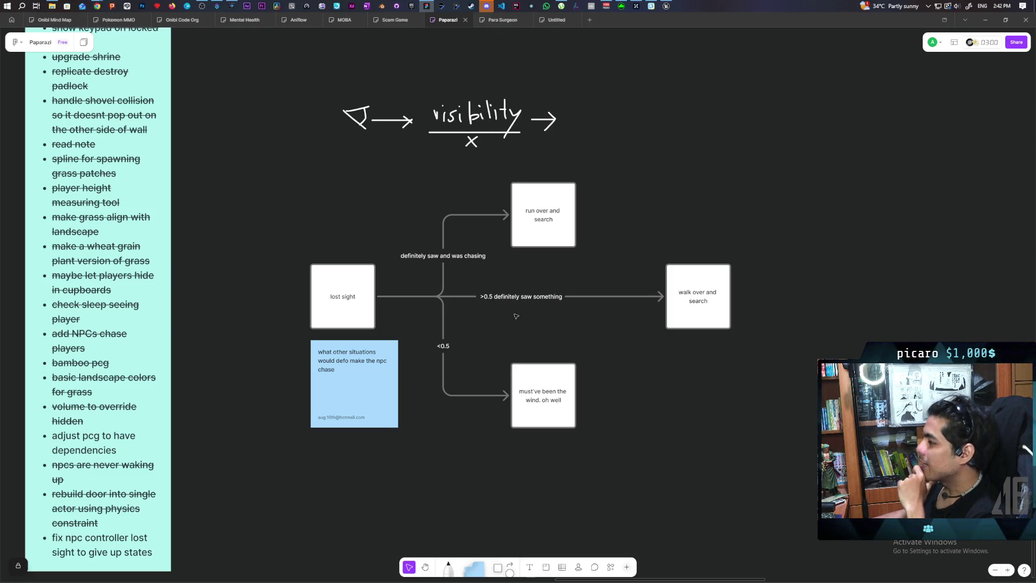
{"action": "left_click", "coordinate": [666, 6]}
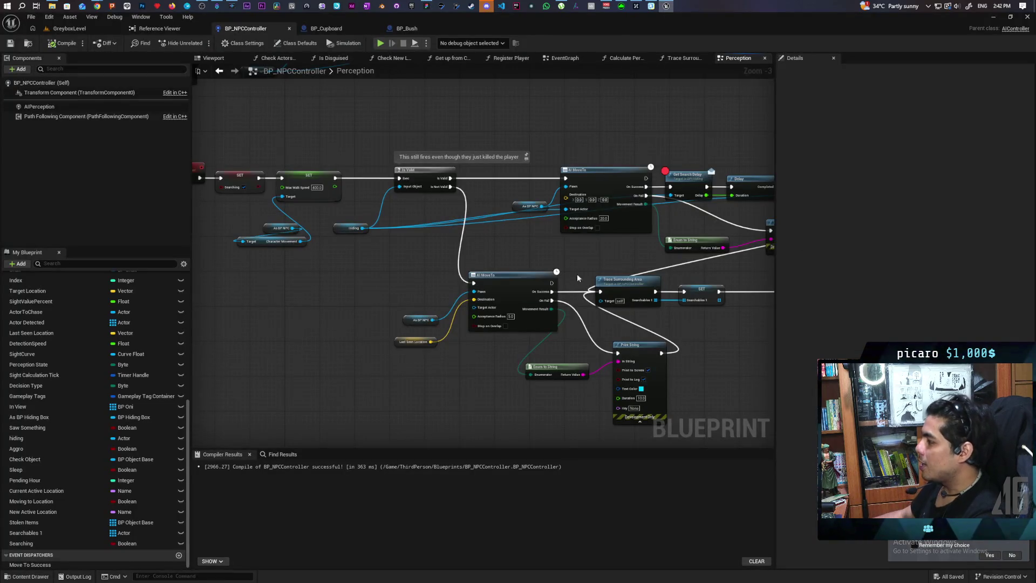
Play-test GreyboxLevel, walking the character past the NPCs until one loses sight and hits Lost Sight.
{"action": "left_click", "coordinate": [69, 28]}
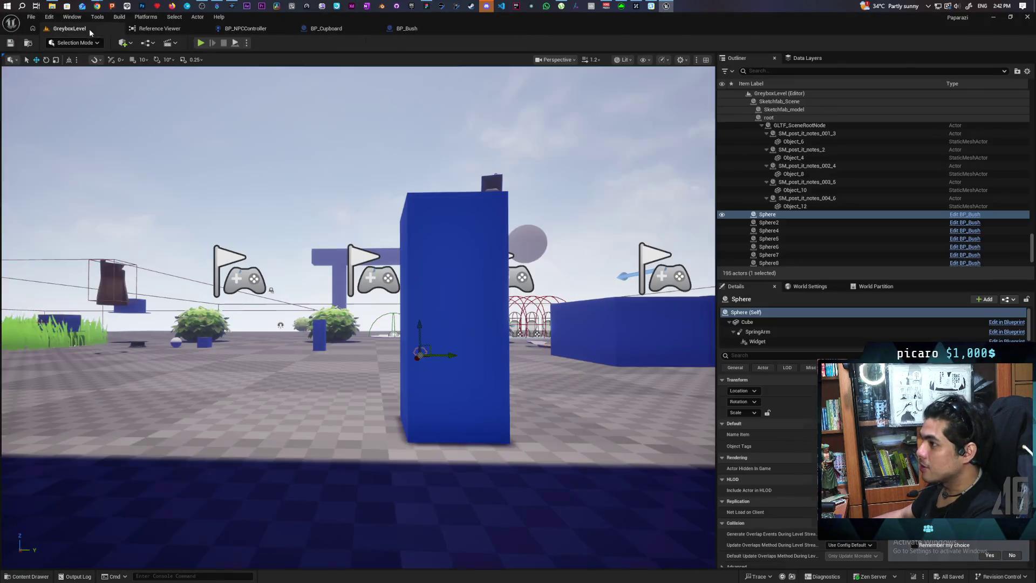
{"action": "left_click", "coordinate": [201, 43]}
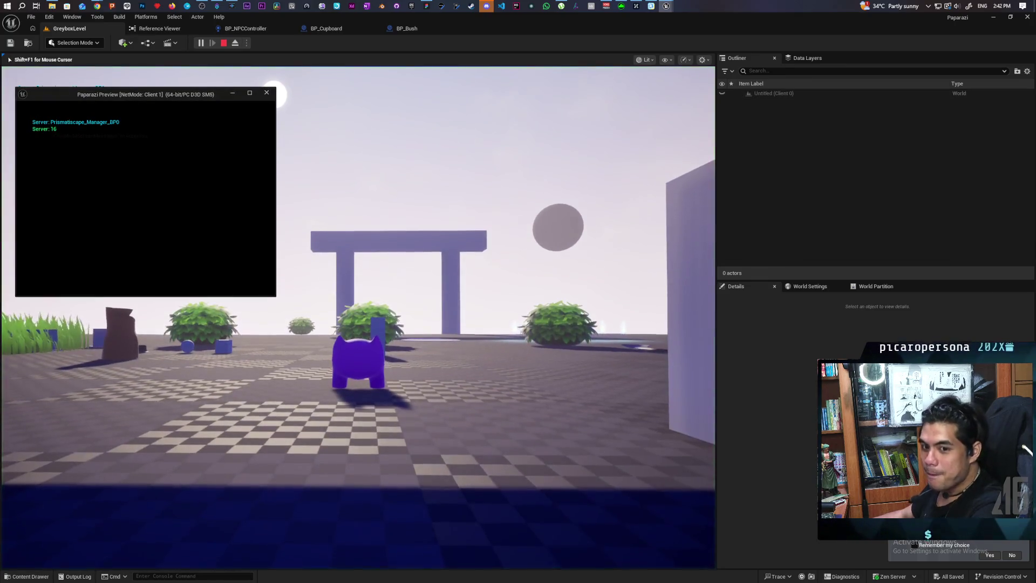
{"action": "left_click", "coordinate": [358, 317]}
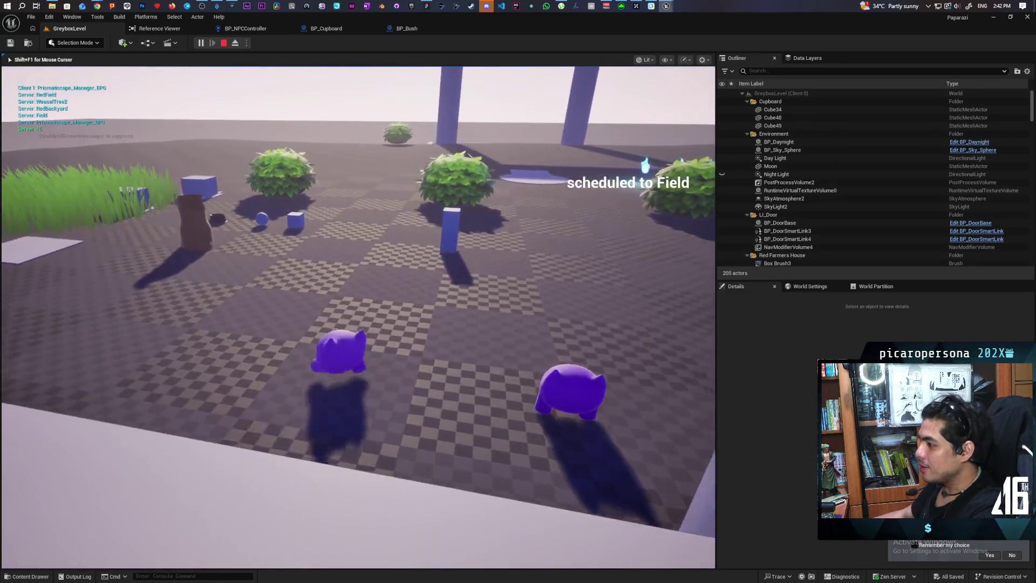
{"action": "key", "text": "w"}
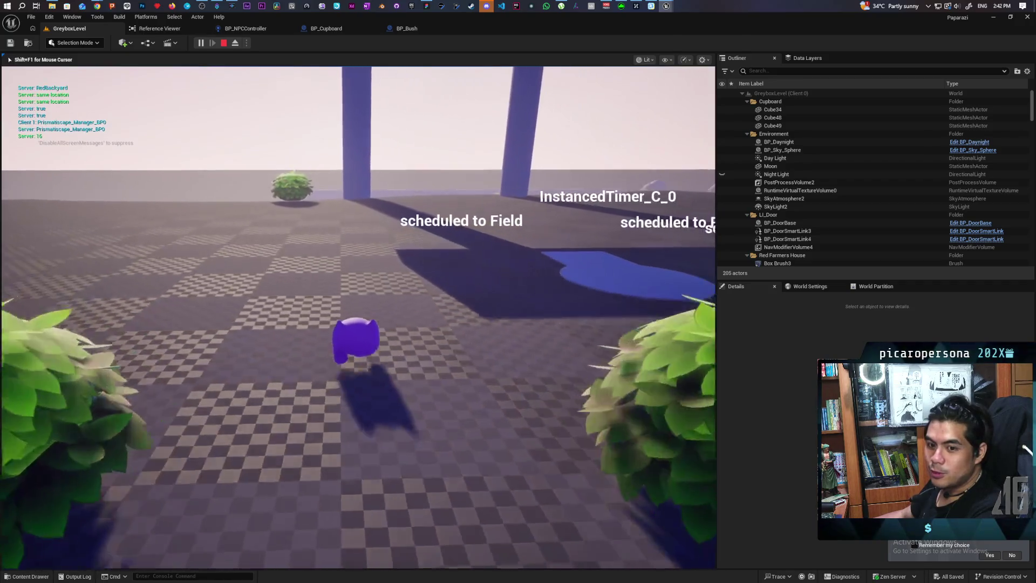
{"action": "key", "text": "w"}
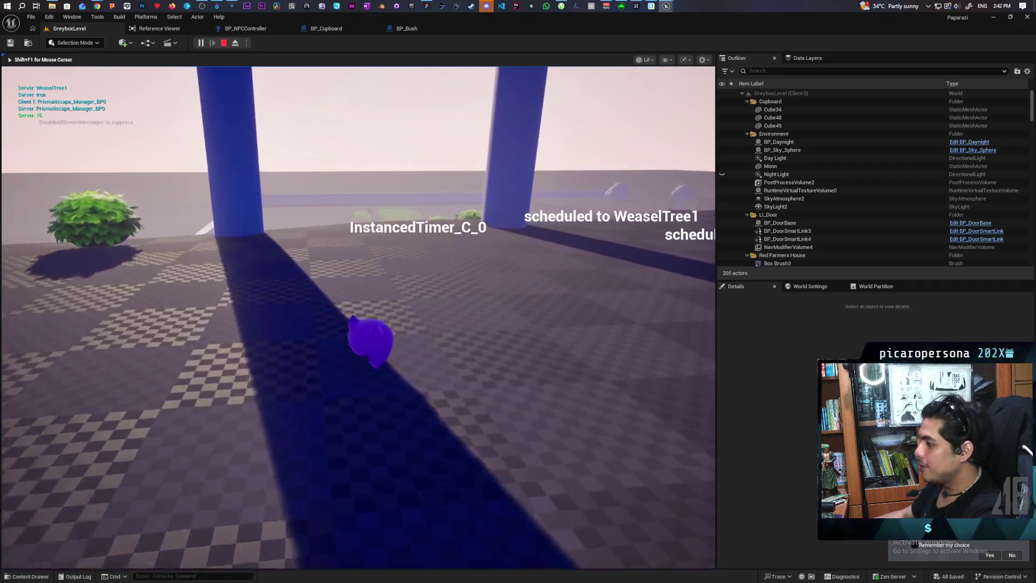
{"action": "key", "text": "w"}
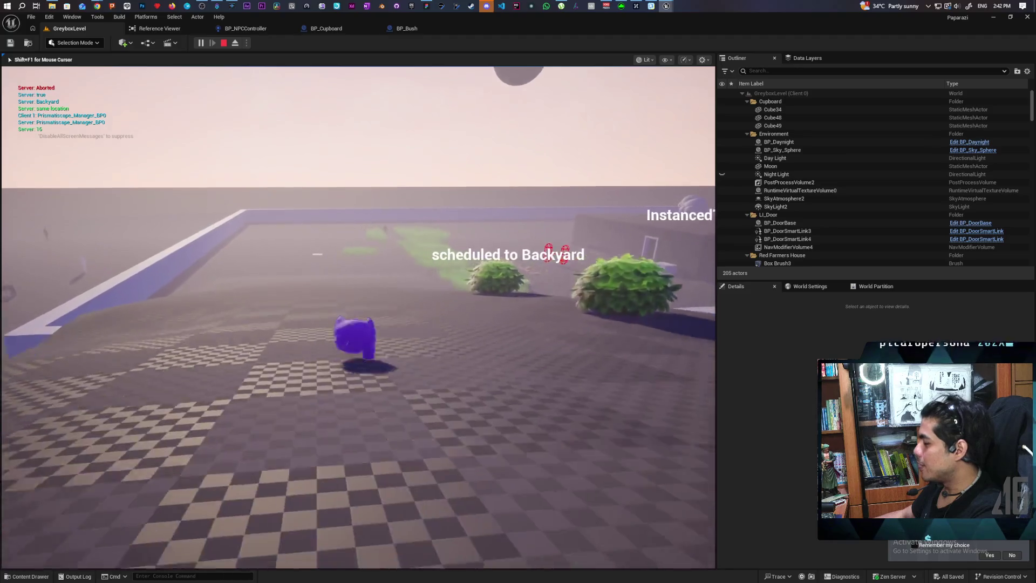
{"action": "key", "text": "w"}
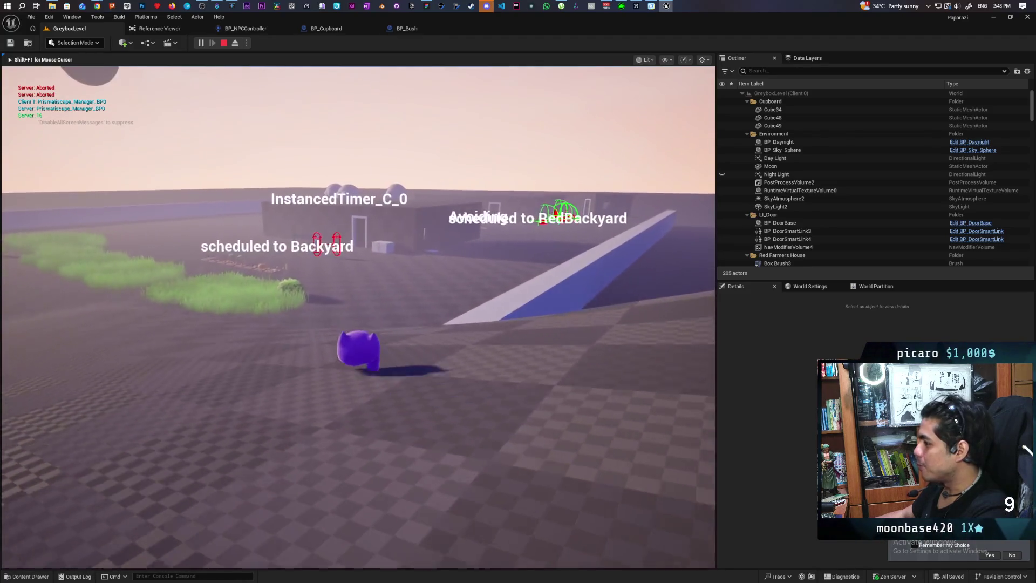
{"action": "key", "text": "w"}
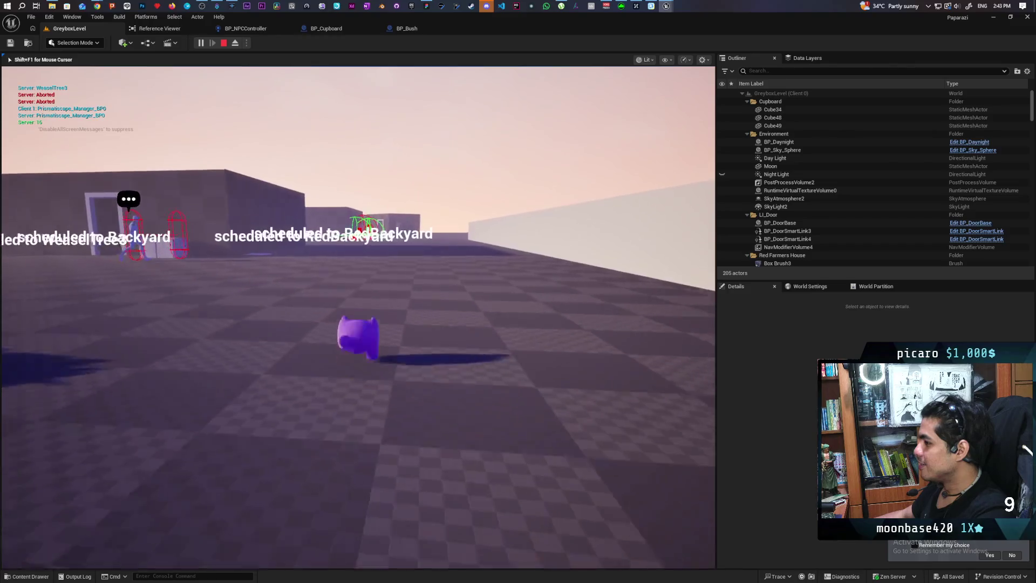
{"action": "key", "text": "w"}
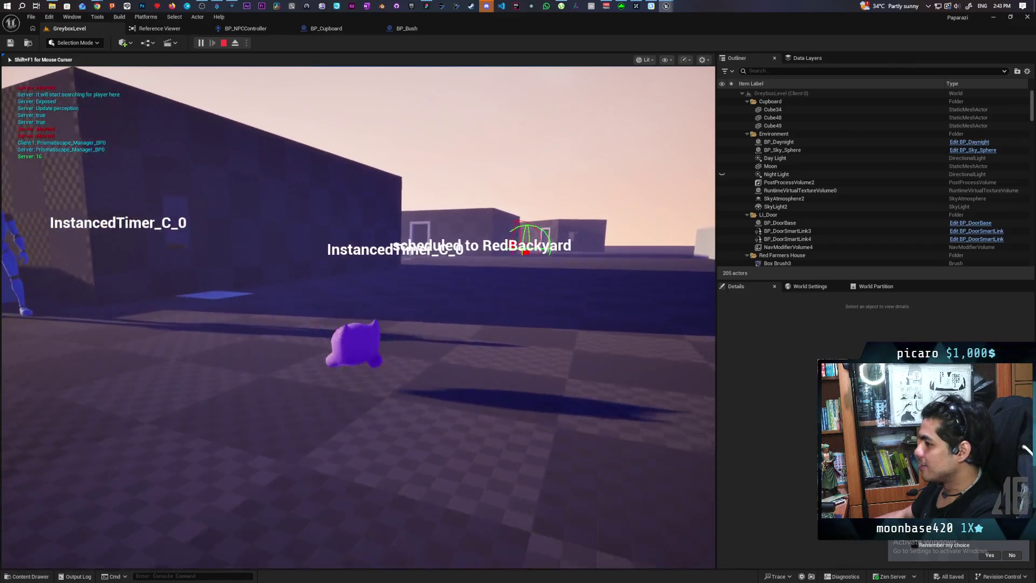
{"action": "key", "text": "w"}
{"action": "key", "text": "w"}
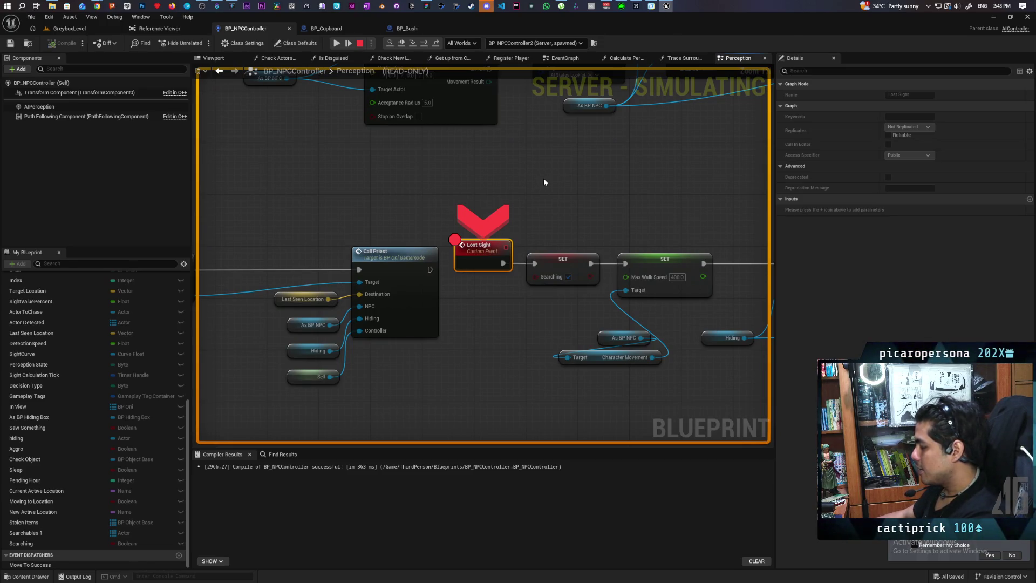
Step execution past the Searching and walk-speed sets, AI MoveTo and Get Search Delay to the Delay node.
{"action": "key", "text": "F10"}
{"action": "key", "text": "F10"}
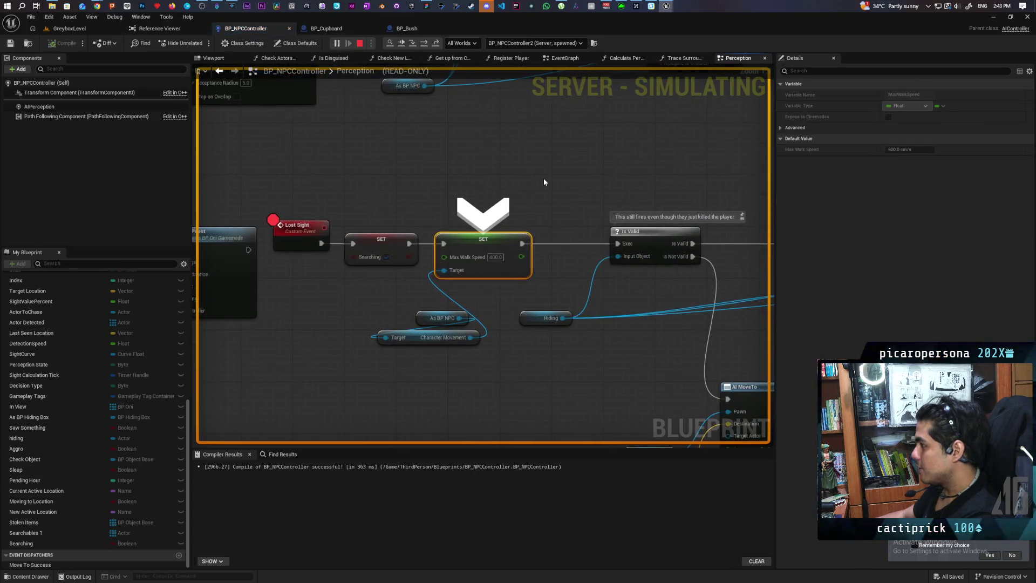
{"action": "key", "text": "F10"}
{"action": "key", "text": "F10"}
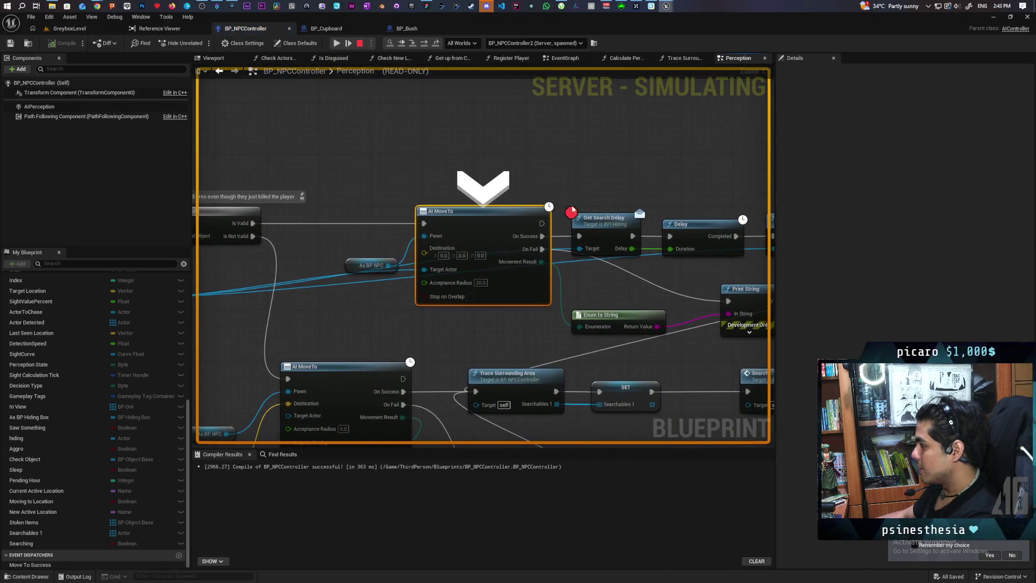
{"action": "key", "text": "F10"}
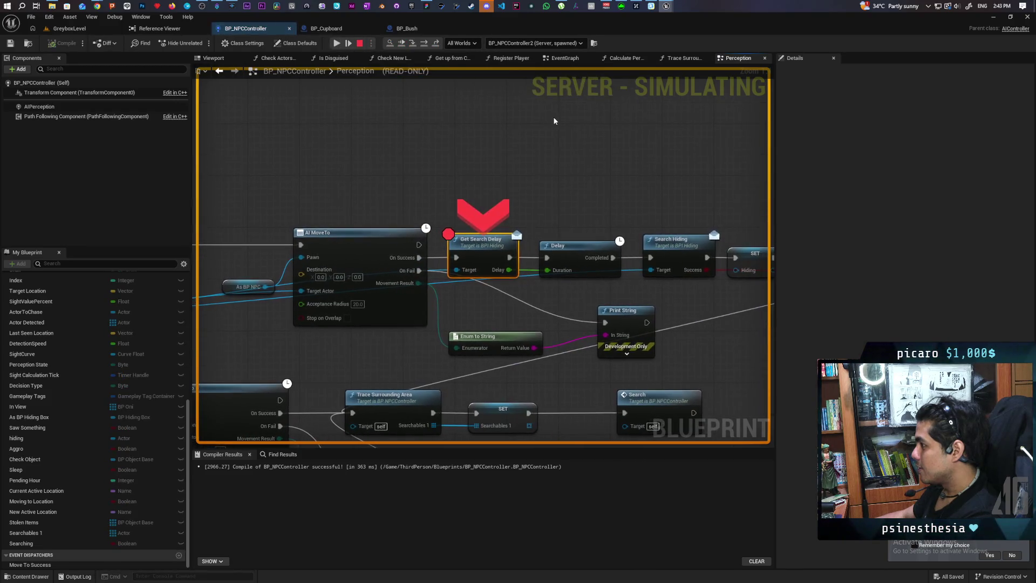
{"action": "key", "text": "F10"}
Put a breakpoint on the Search Hiding node and resume the paused simulation.
{"action": "mouse_move", "coordinate": [414, 265]}
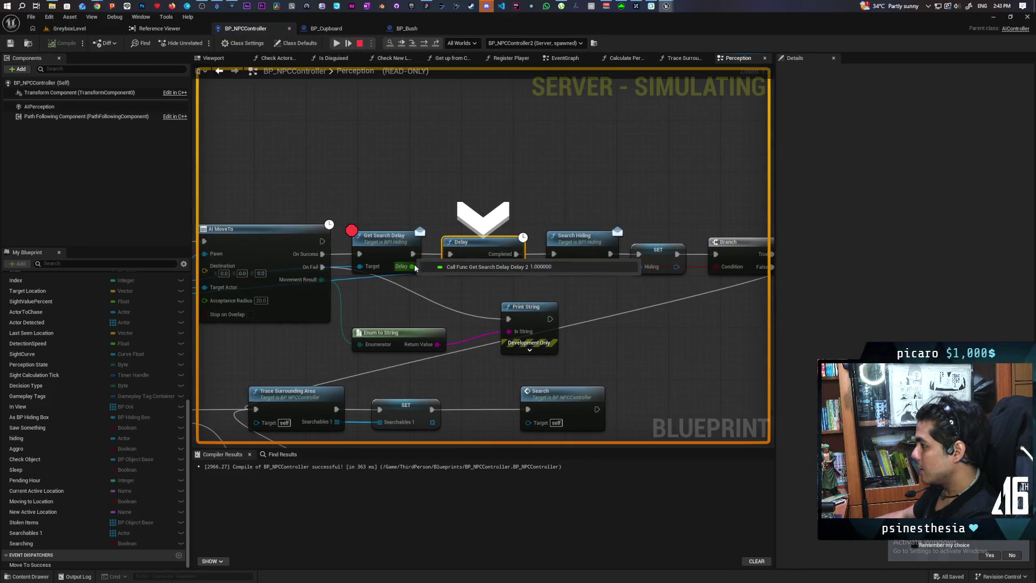
{"action": "left_click", "coordinate": [574, 236]}
{"action": "key", "text": "F9"}
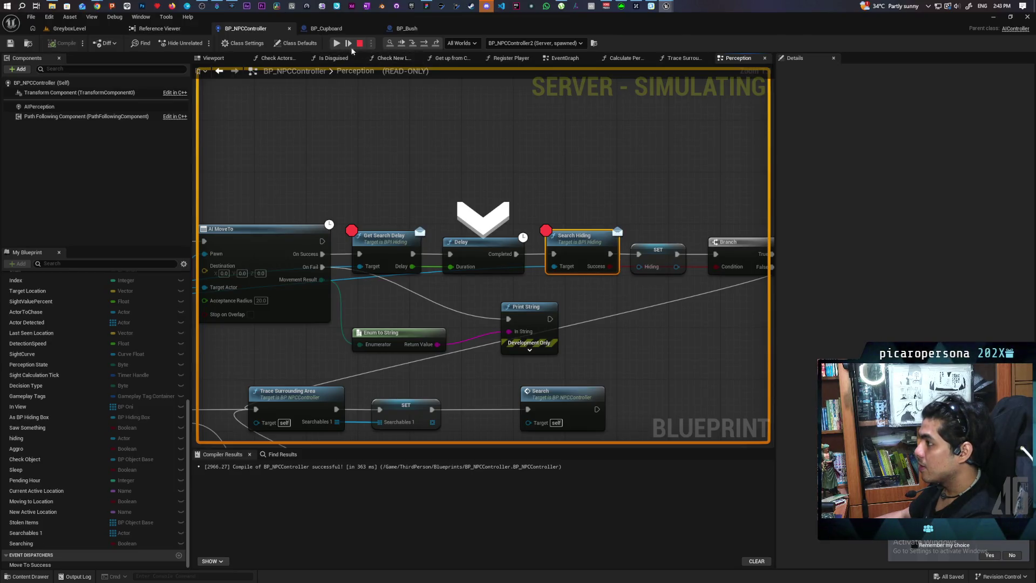
{"action": "left_click", "coordinate": [339, 45]}
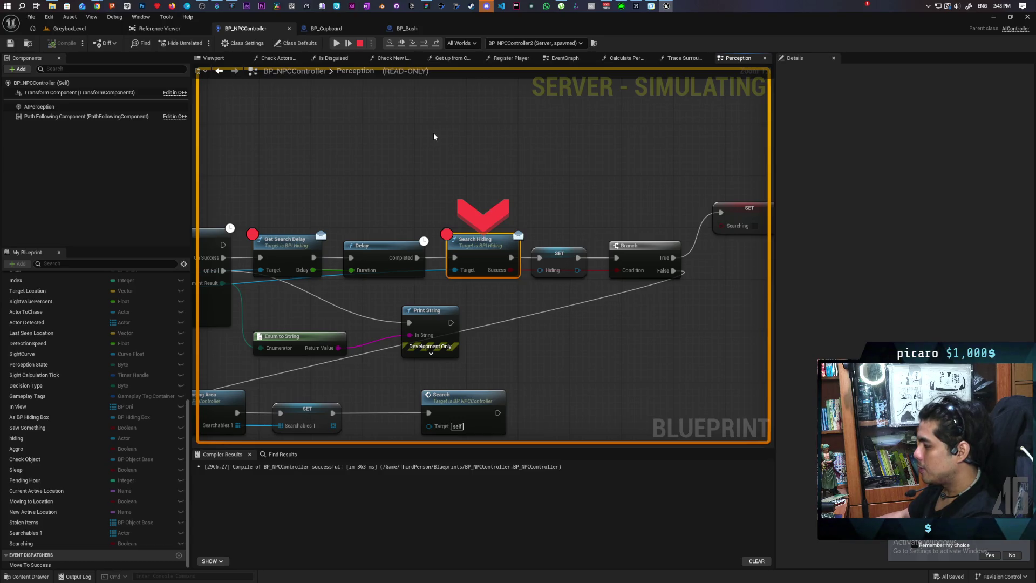
Step through SET Hiding, the Branch and SET Searching, then let the simulation continue running.
{"action": "key", "text": "F10"}
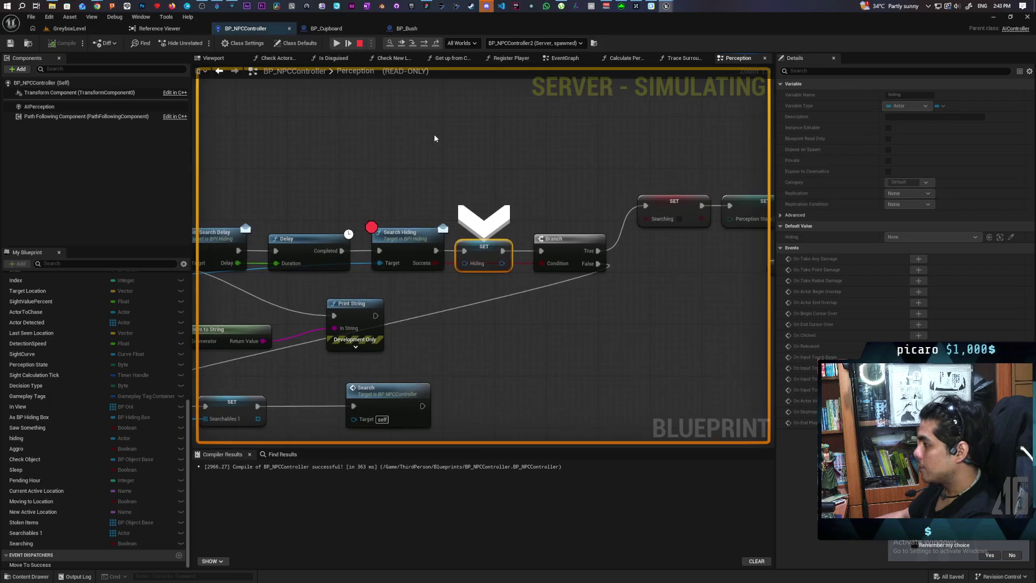
{"action": "key", "text": "F10"}
{"action": "key", "text": "F10"}
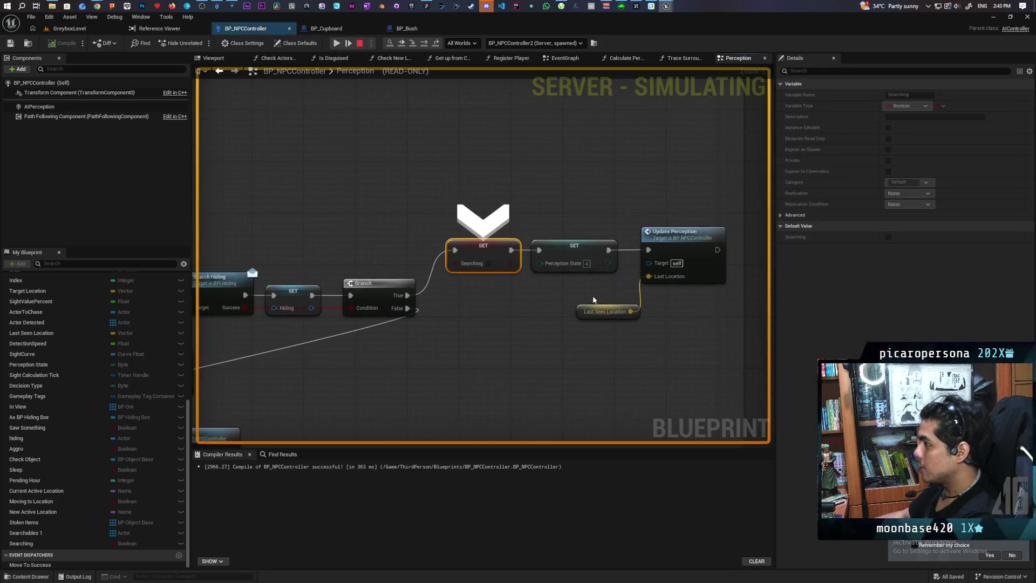
{"action": "key", "text": "F10"}
{"action": "key", "text": "F10"}
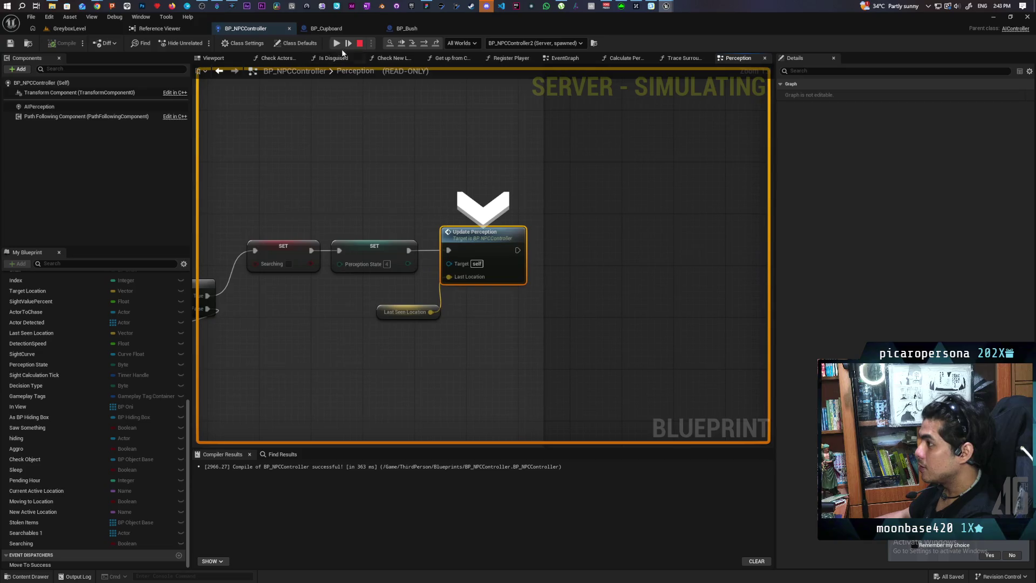
{"action": "key", "text": "F5"}
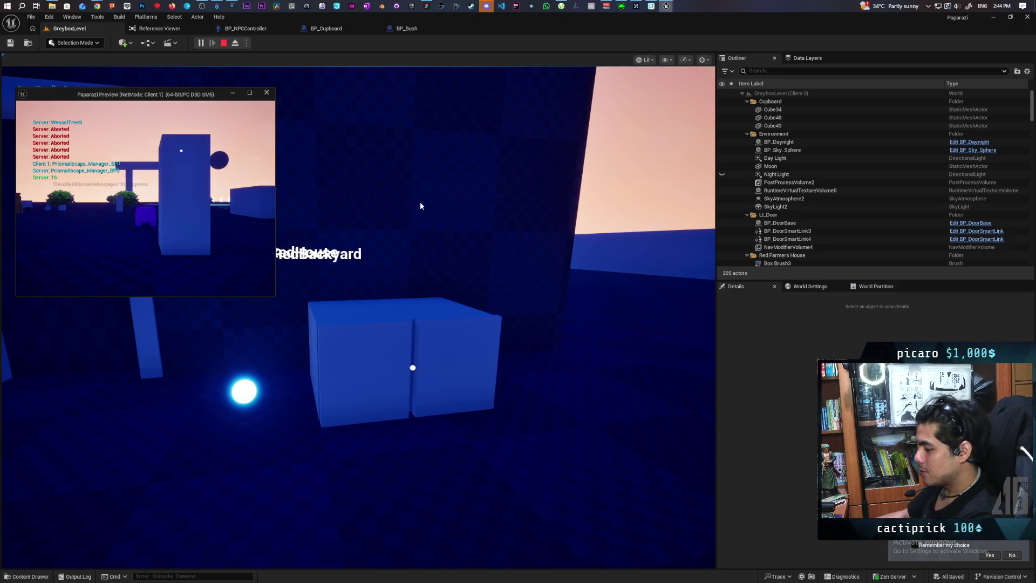
End the Play-in-Editor session with Esc.
{"action": "key", "text": "Escape"}
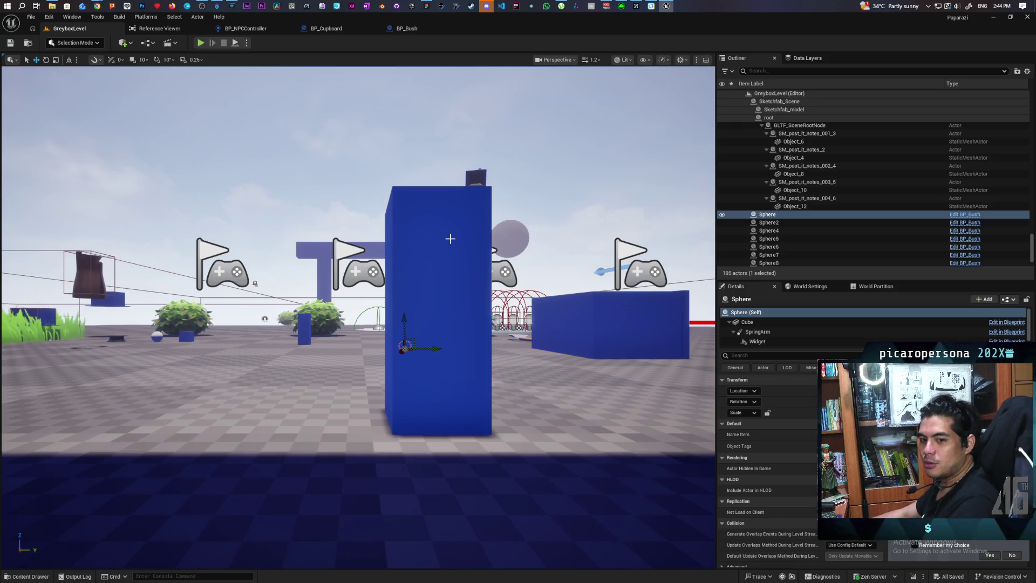
Fly the viewport camera across GreyboxLevel to the blue cabinet beside the doorway wall.
{"action": "mouse_move", "coordinate": [451, 290]}
{"action": "left_mouse_down"}
{"action": "mouse_move", "coordinate": [432, 313]}
{"action": "mouse_move", "coordinate": [421, 302]}
{"action": "mouse_move", "coordinate": [423, 340]}
{"action": "mouse_move", "coordinate": [472, 338]}
{"action": "mouse_move", "coordinate": [473, 277]}
{"action": "mouse_move", "coordinate": [378, 262]}
{"action": "mouse_move", "coordinate": [410, 261]}
{"action": "mouse_move", "coordinate": [410, 237]}
{"action": "mouse_move", "coordinate": [410, 270]}
{"action": "mouse_move", "coordinate": [359, 275]}
{"action": "left_mouse_up"}
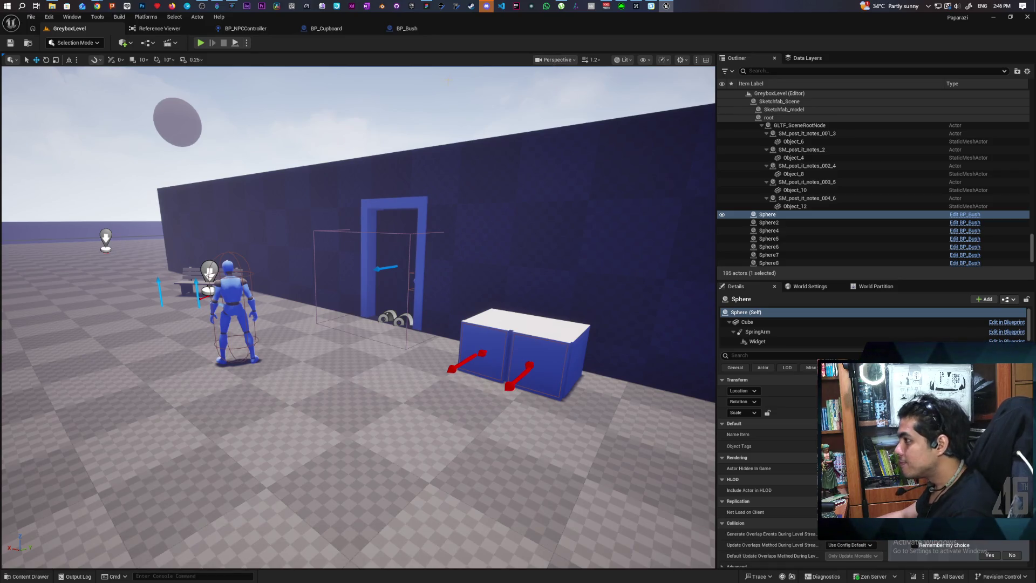
{"action": "scroll", "coordinate": [521, 272], "scroll_direction": "up", "scroll_amount": 10}
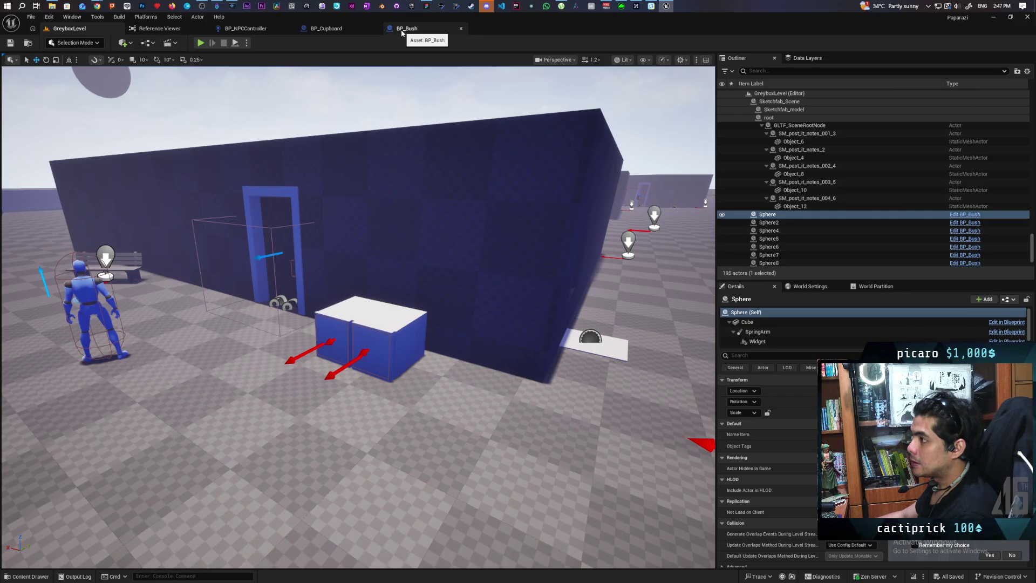
{"action": "left_click", "coordinate": [246, 44]}
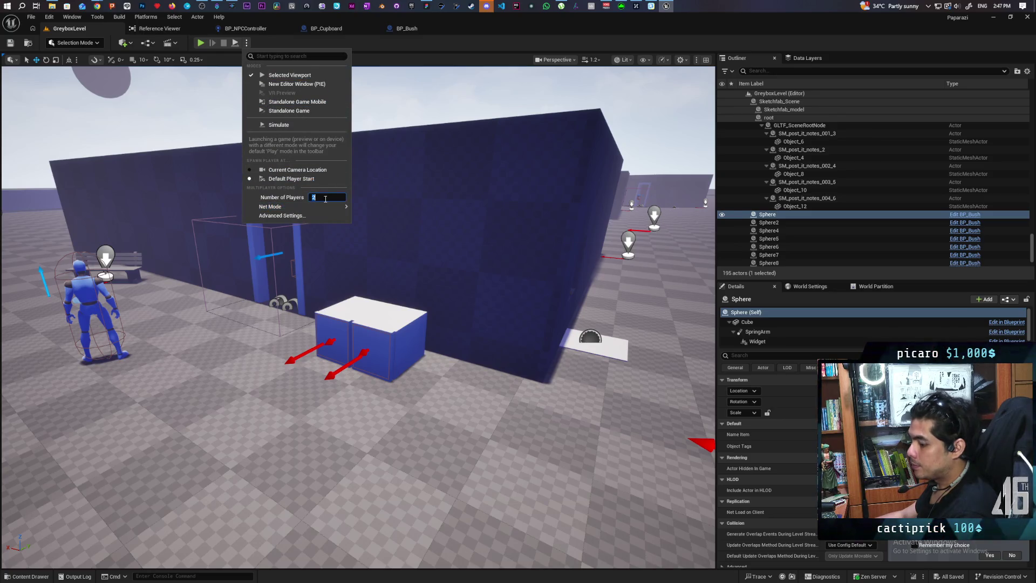
Start a play session, frame the Perception graph at the Lost Sight breakpoint, then continue.
{"action": "left_click", "coordinate": [360, 210]}
{"action": "left_click", "coordinate": [201, 43]}
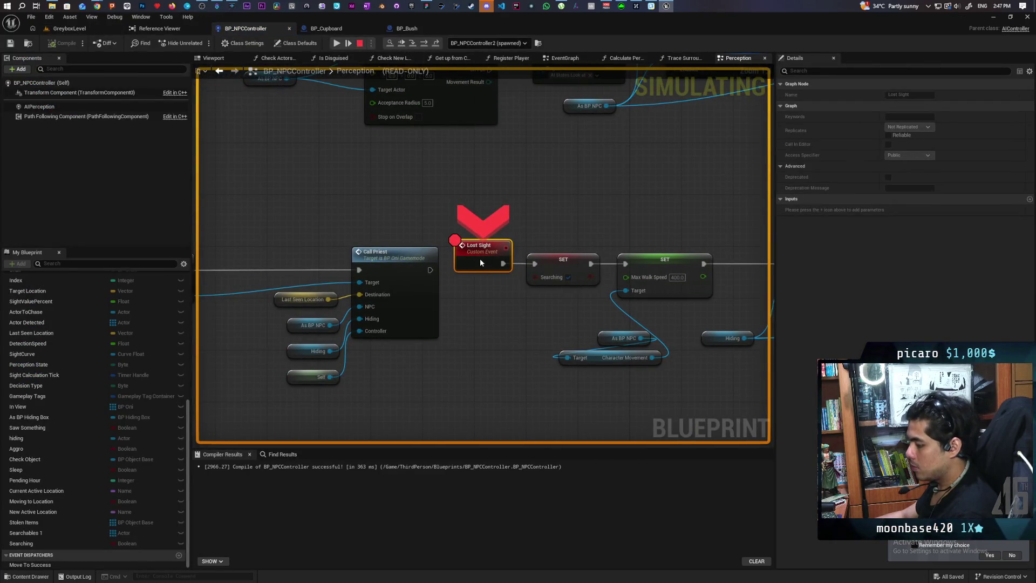
{"action": "scroll", "coordinate": [623, 202], "scroll_direction": "down", "scroll_amount": 4}
{"action": "left_click_drag", "start_coordinate": [622, 201], "coordinate": [348, 246]}
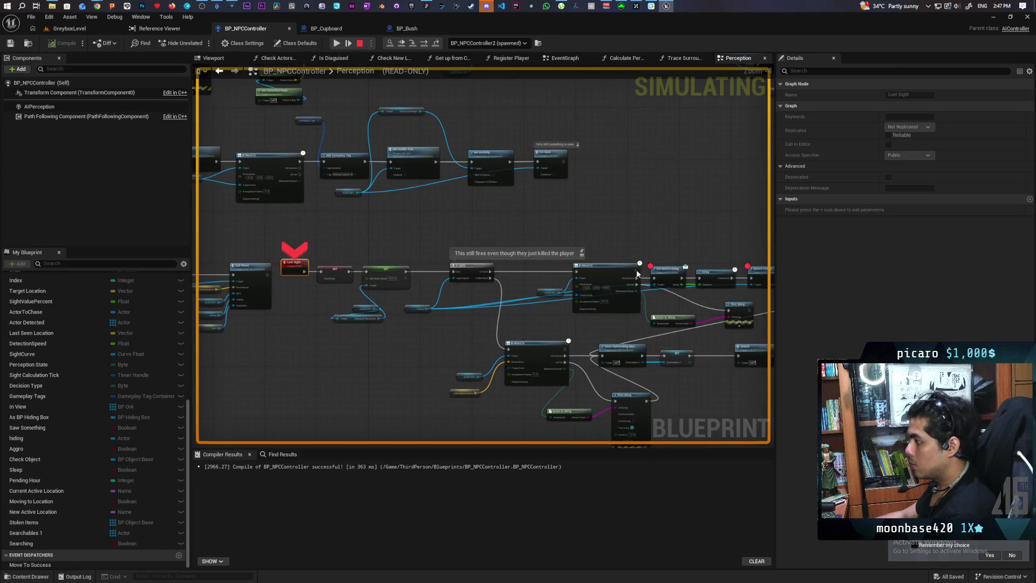
{"action": "left_click_drag", "start_coordinate": [635, 269], "coordinate": [427, 244]}
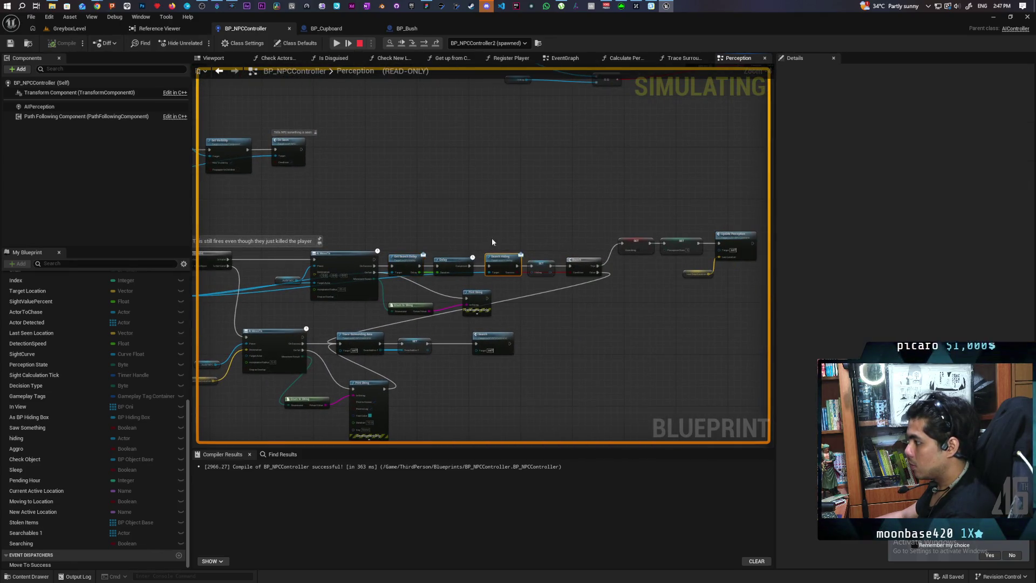
{"action": "left_click", "coordinate": [401, 44]}
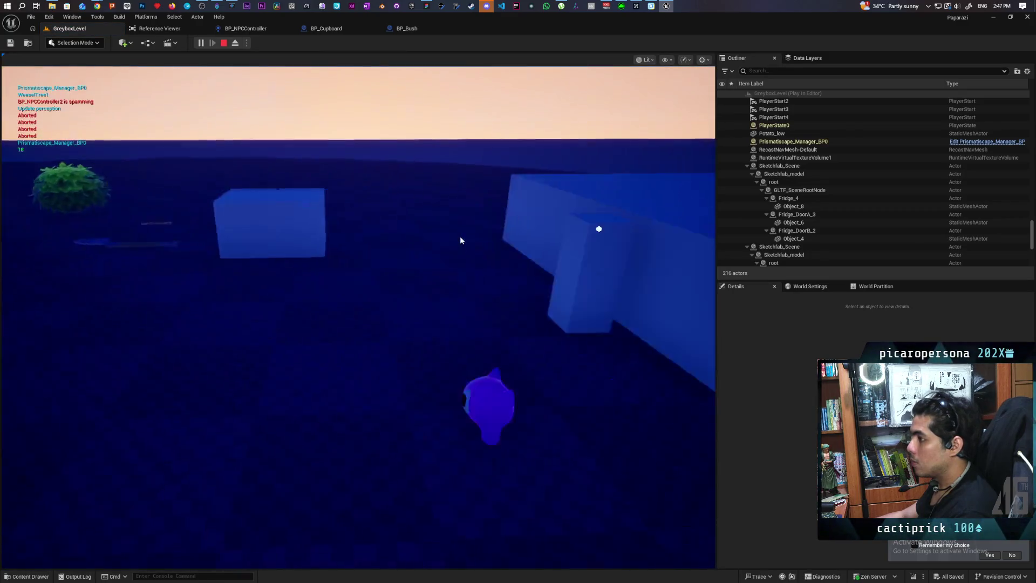
Walk the player from the round platform across the level into the dark building interior.
{"action": "left_click", "coordinate": [460, 236]}
{"action": "key", "text": "w"}
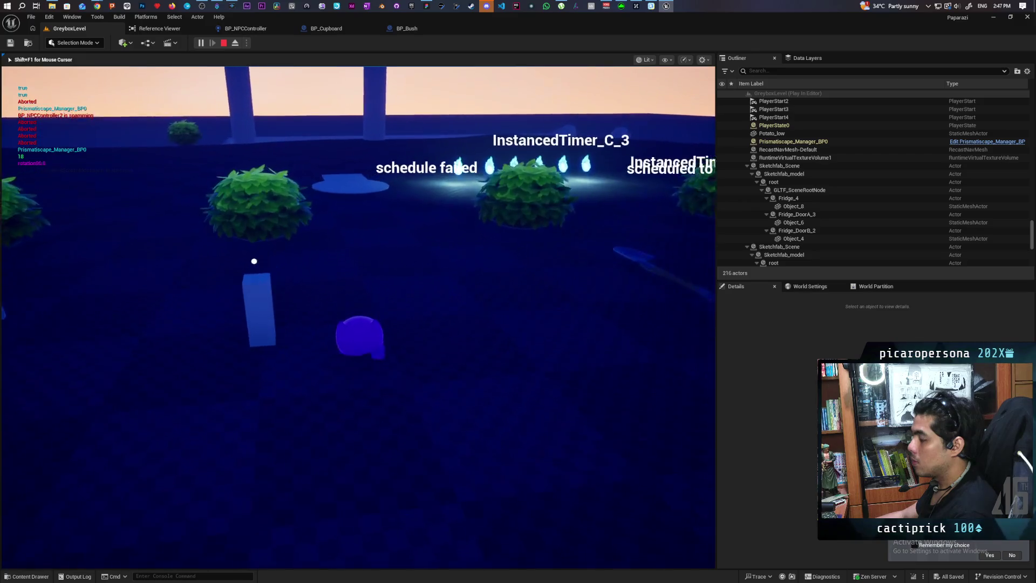
{"action": "key", "text": "w"}
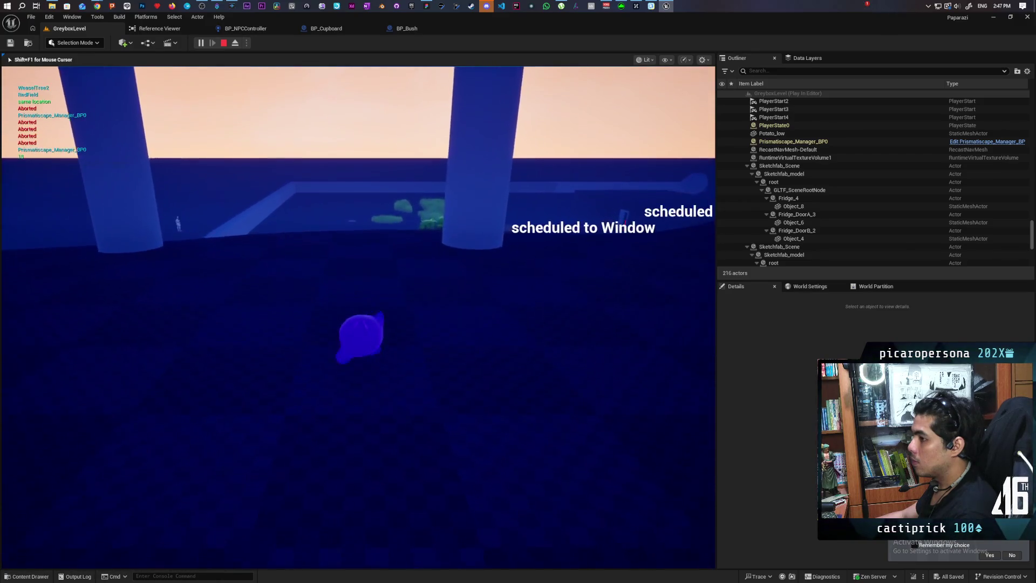
{"action": "key", "text": "w"}
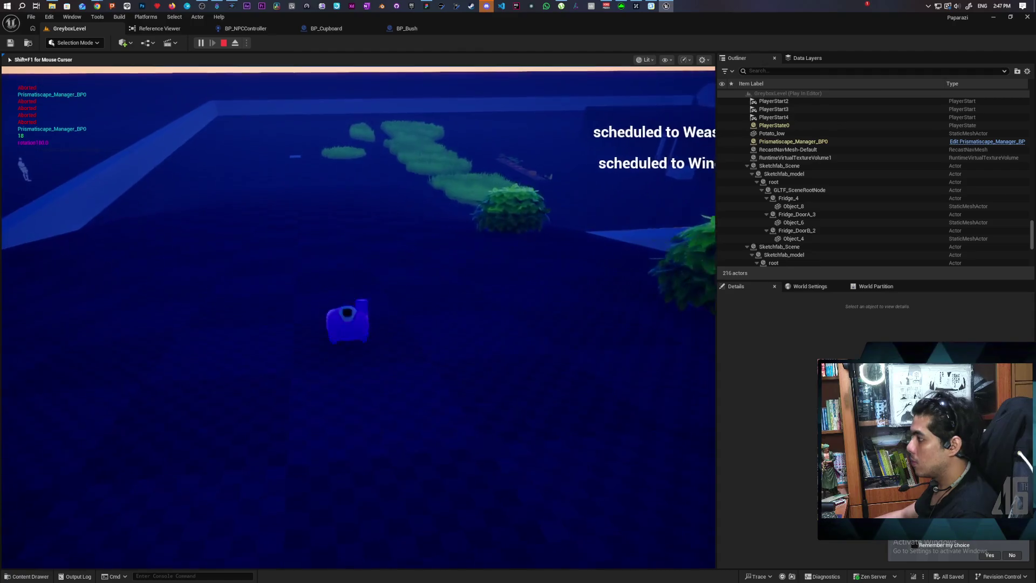
{"action": "key", "text": "w"}
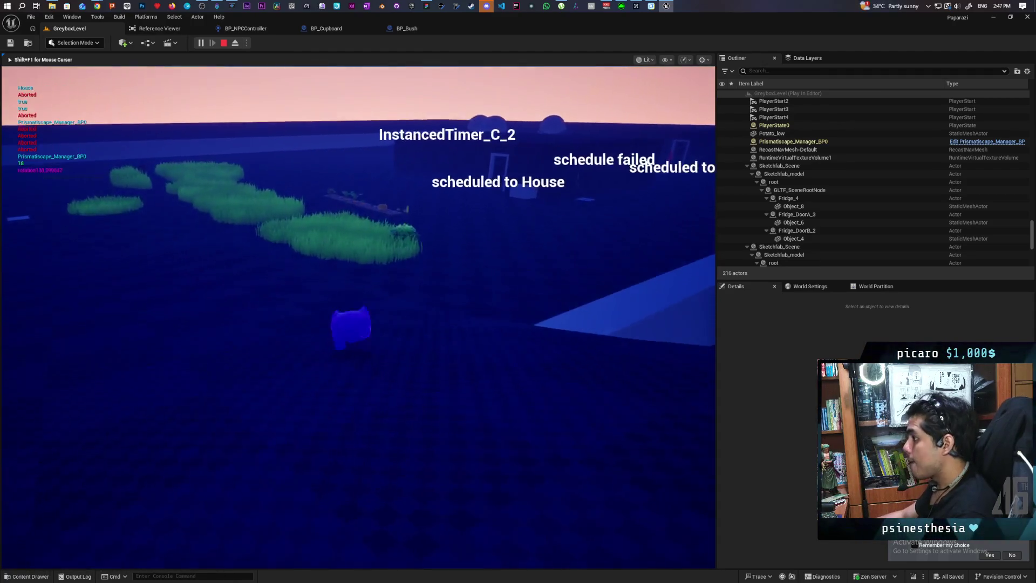
{"action": "key", "text": "w"}
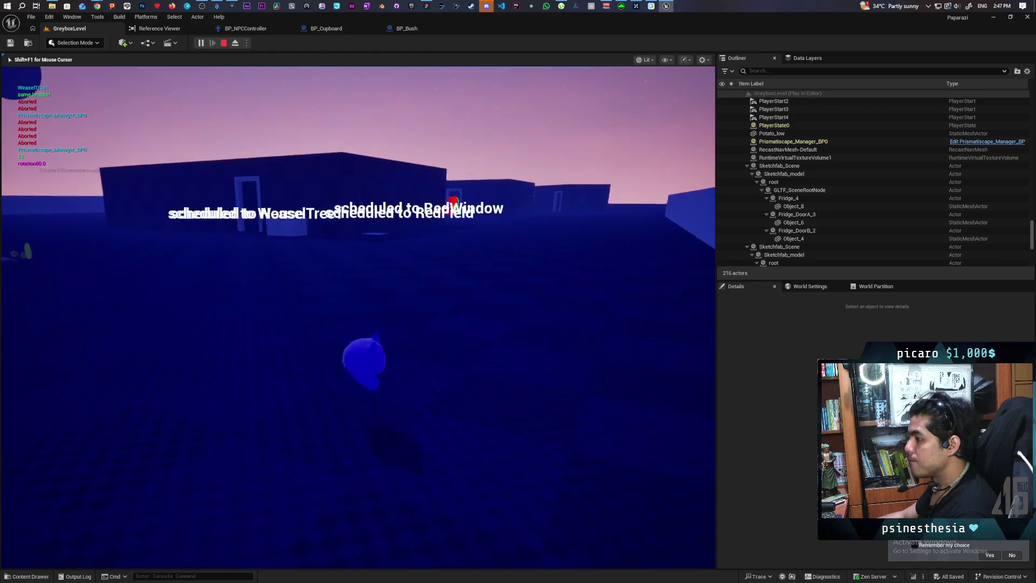
{"action": "key", "text": "w"}
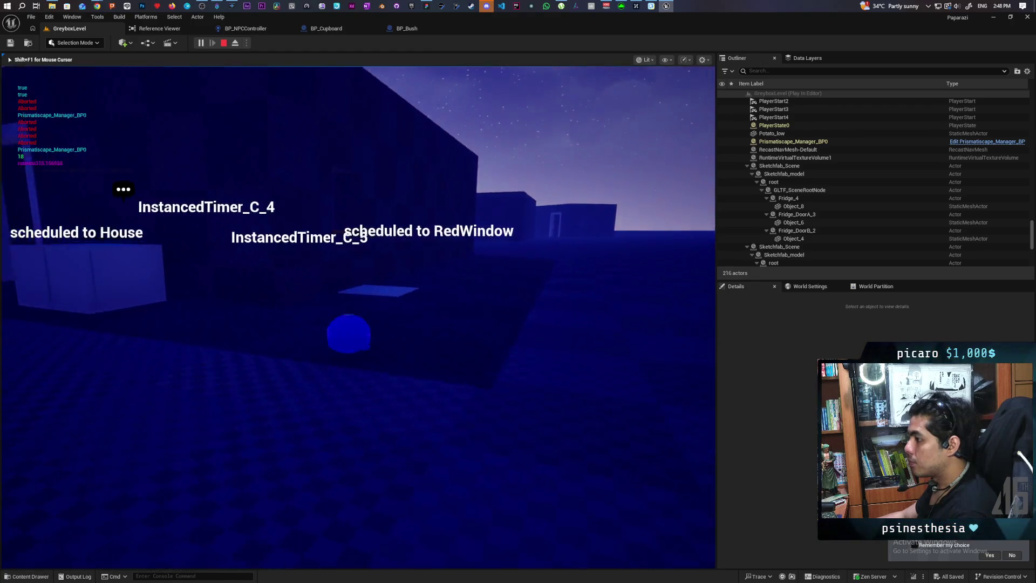
{"action": "key", "text": "w"}
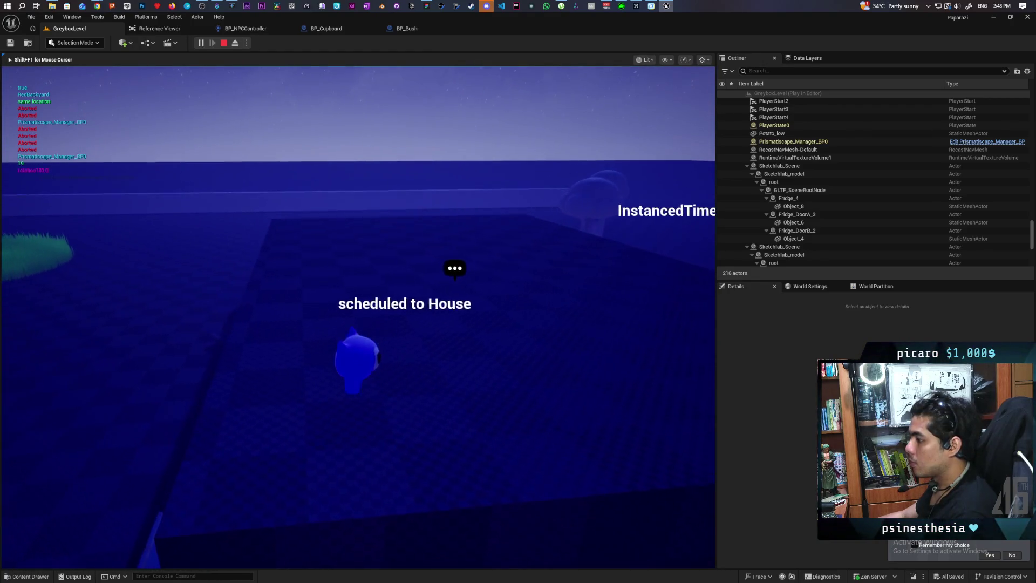
{"action": "key", "text": "w"}
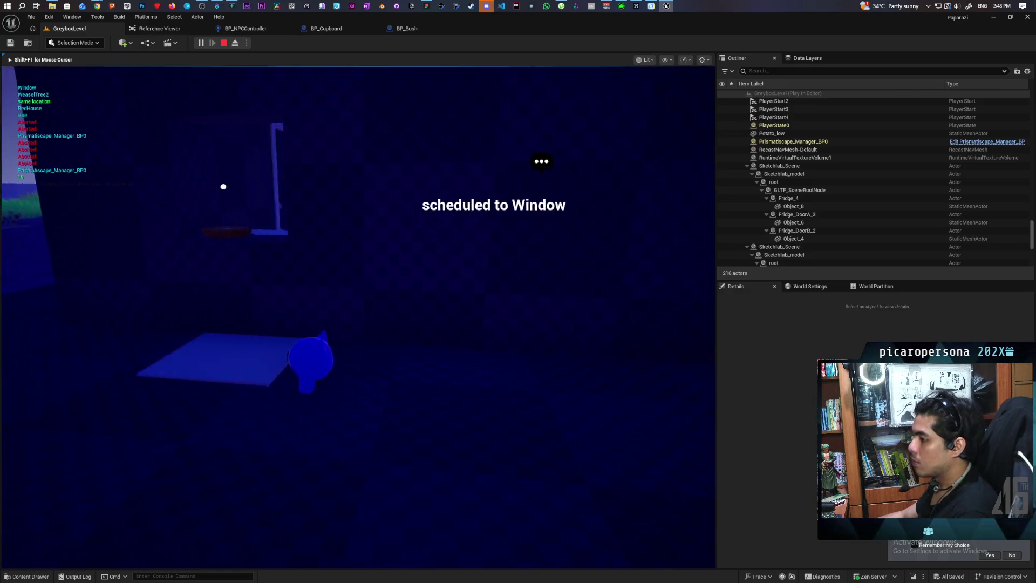
Walk the player around the platform and NPC beside the building, then stop with Esc.
{"action": "key", "text": "w"}
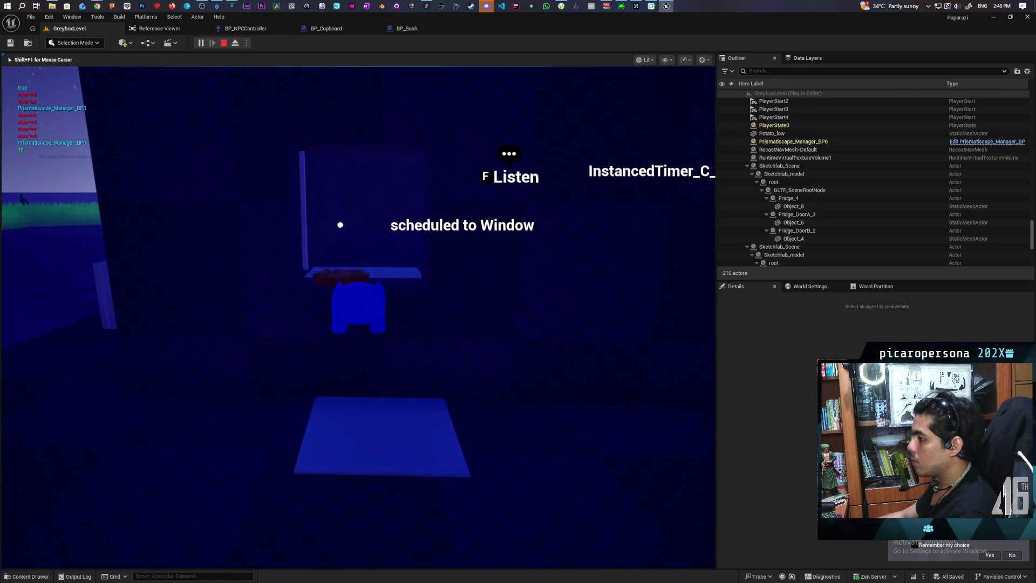
{"action": "key", "text": "w"}
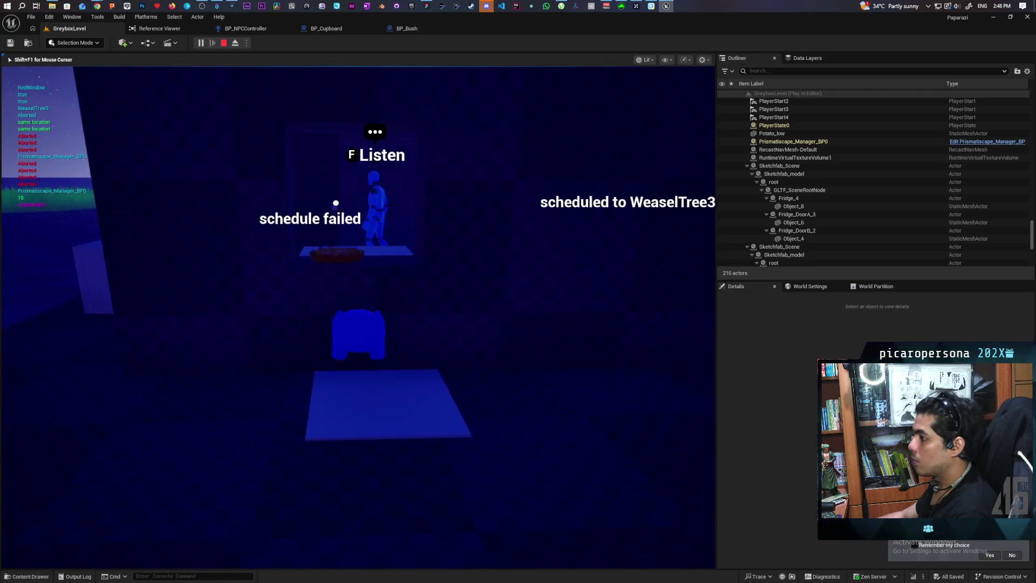
{"action": "key", "text": "w"}
{"action": "key", "text": "w"}
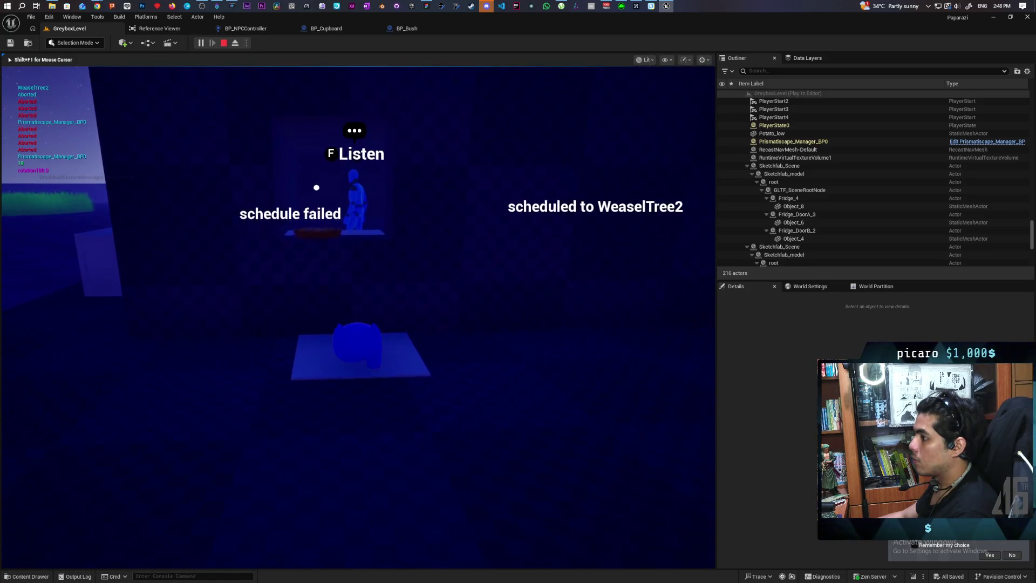
{"action": "key", "text": "w"}
{"action": "key", "text": "s"}
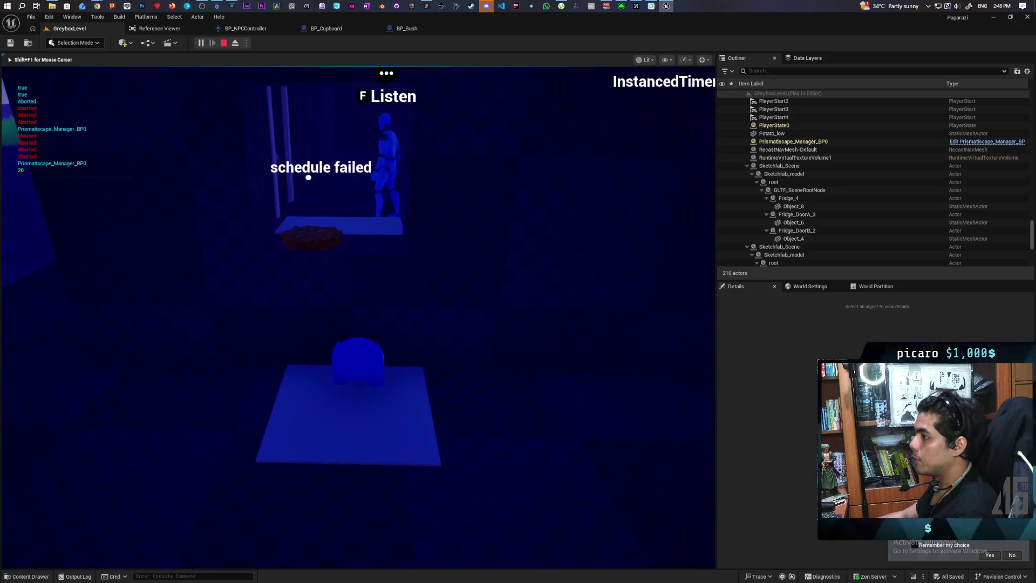
{"action": "key", "text": "w"}
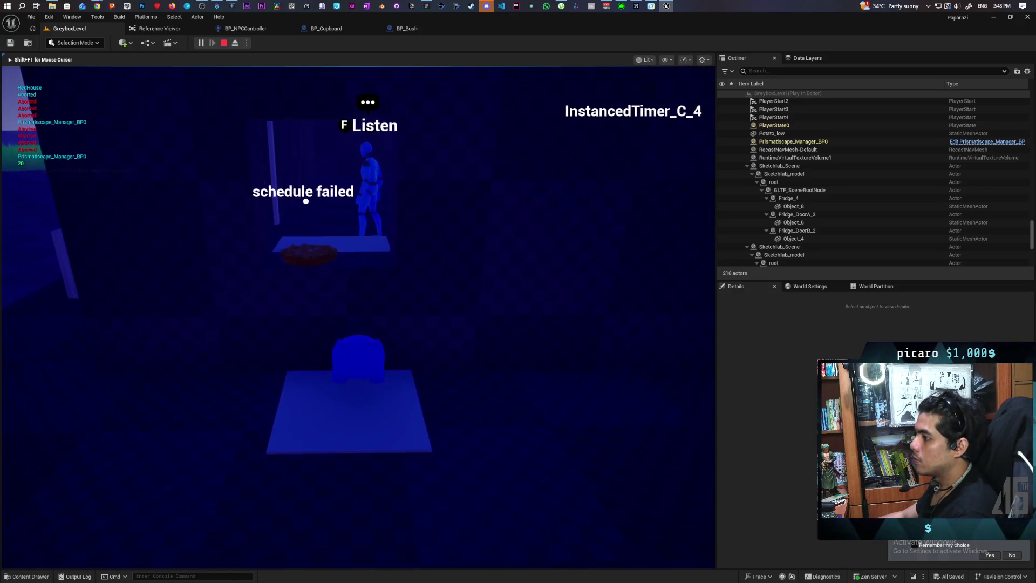
{"action": "key", "text": "s"}
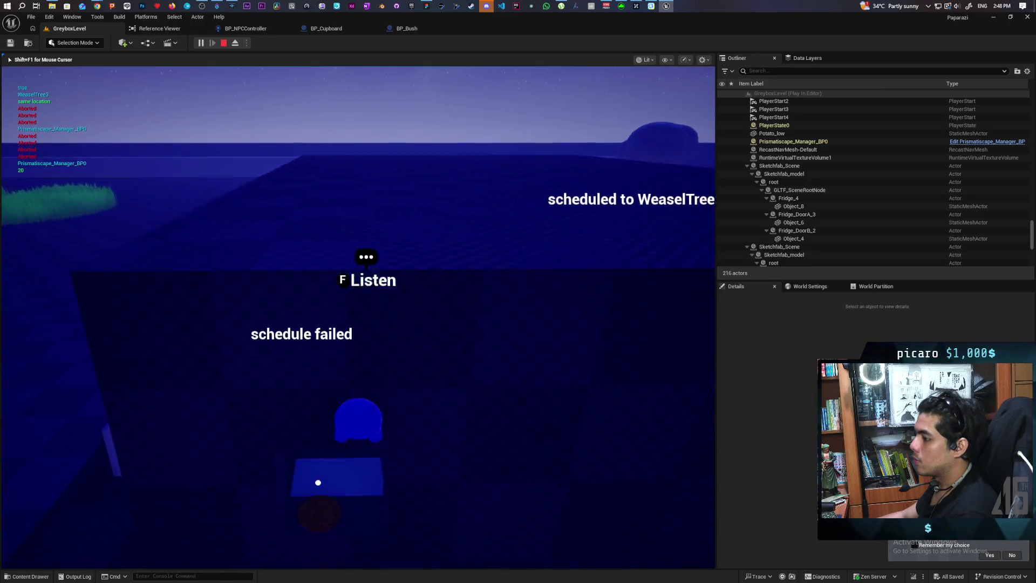
{"action": "key", "text": "w"}
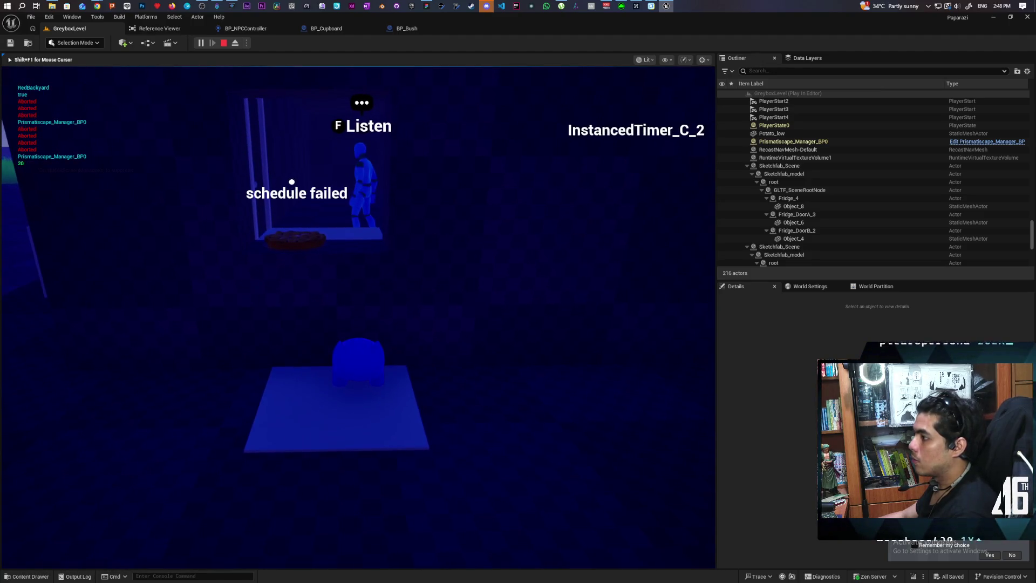
{"action": "key", "text": "a"}
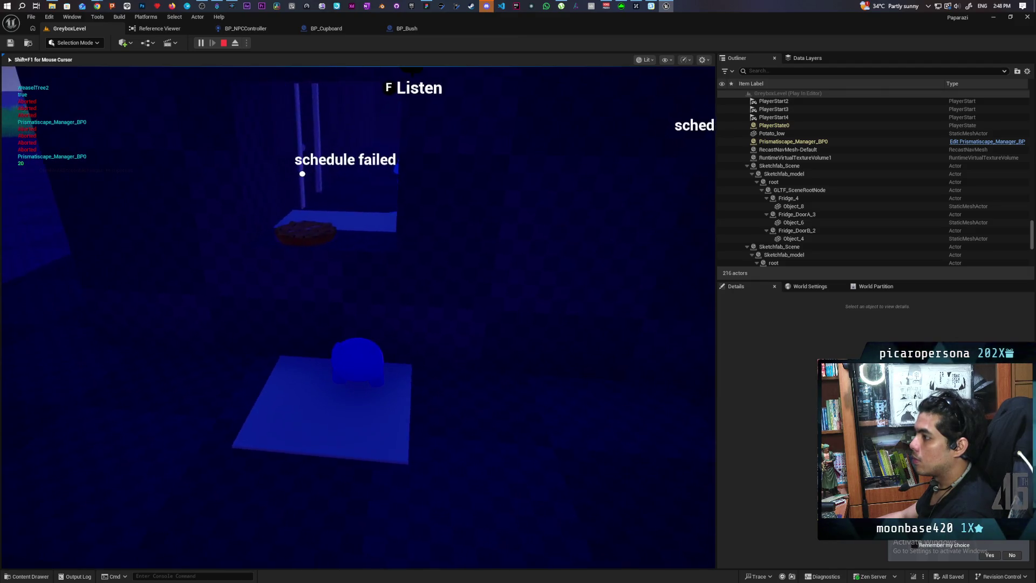
{"action": "key", "text": "s"}
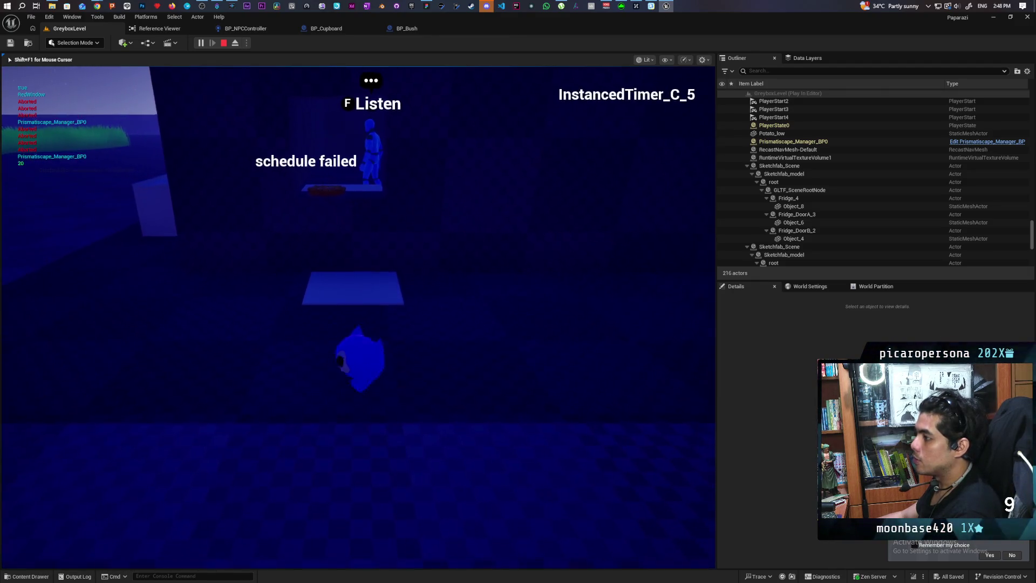
{"action": "key", "text": "Escape"}
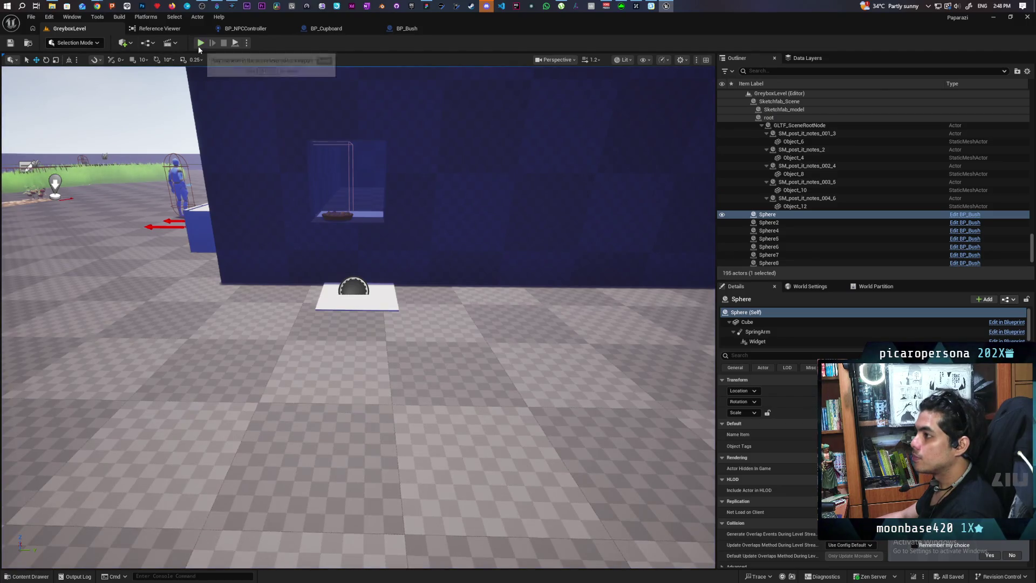
Start a new play test and walk past the gate and white ramp to the dark corridor.
{"action": "left_click", "coordinate": [199, 44]}
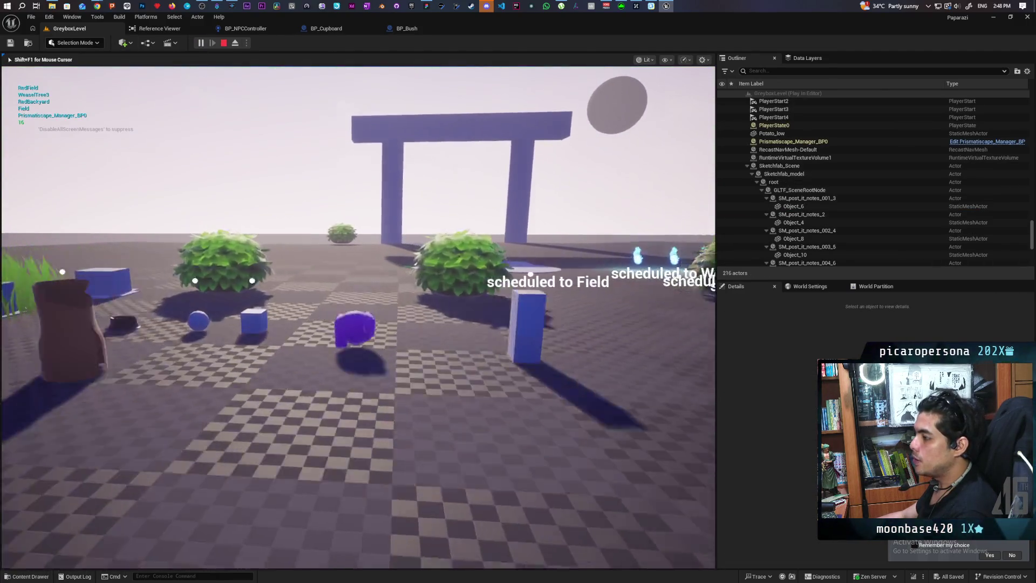
{"action": "key", "text": "w"}
{"action": "key", "text": "w"}
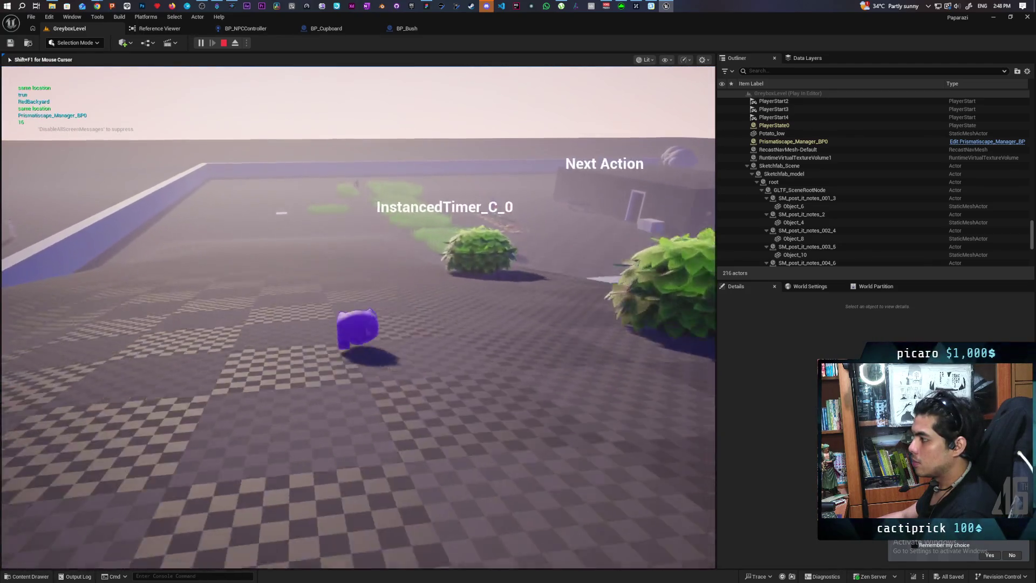
{"action": "key", "text": "w"}
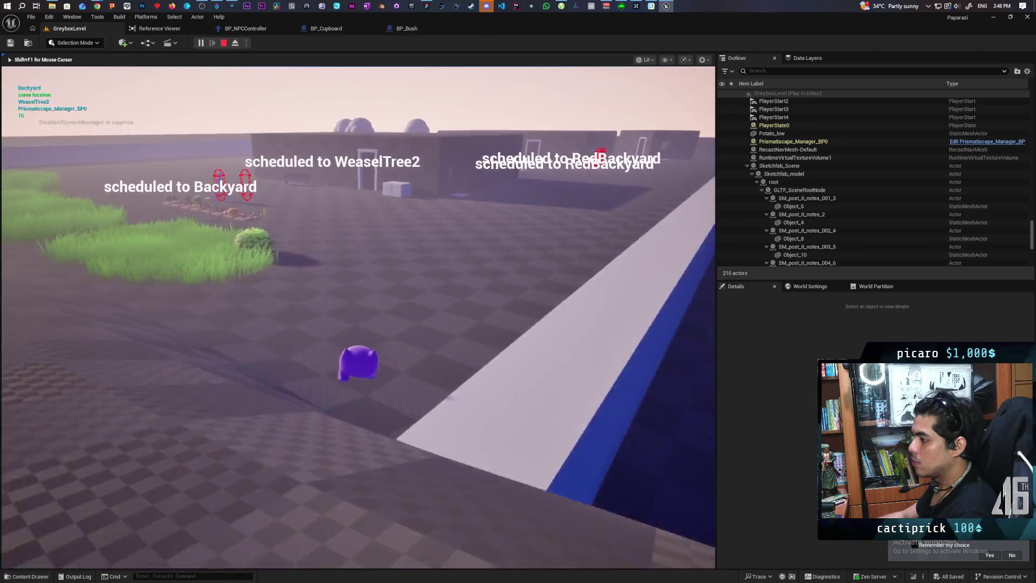
{"action": "key", "text": "w"}
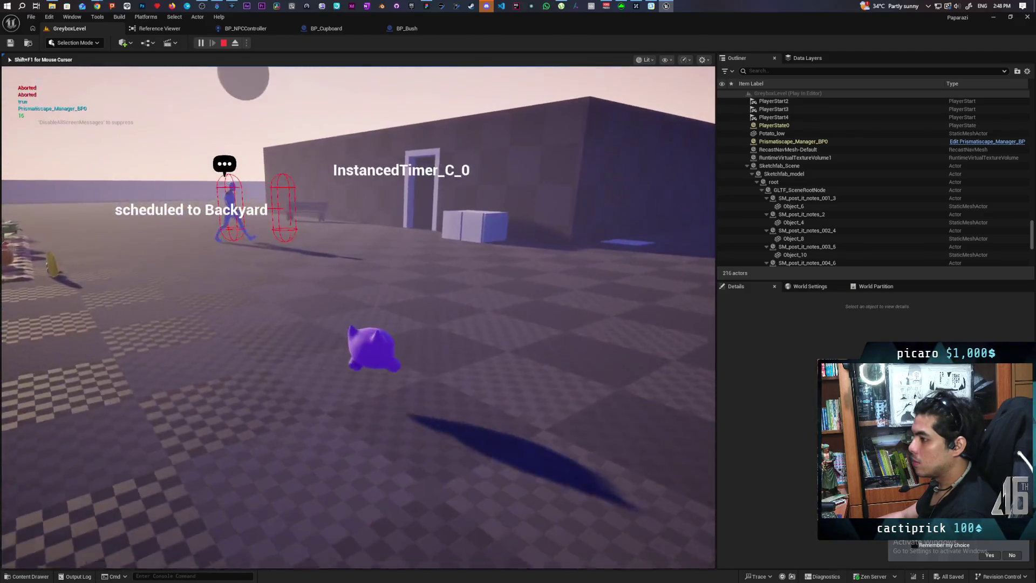
{"action": "key", "text": "w"}
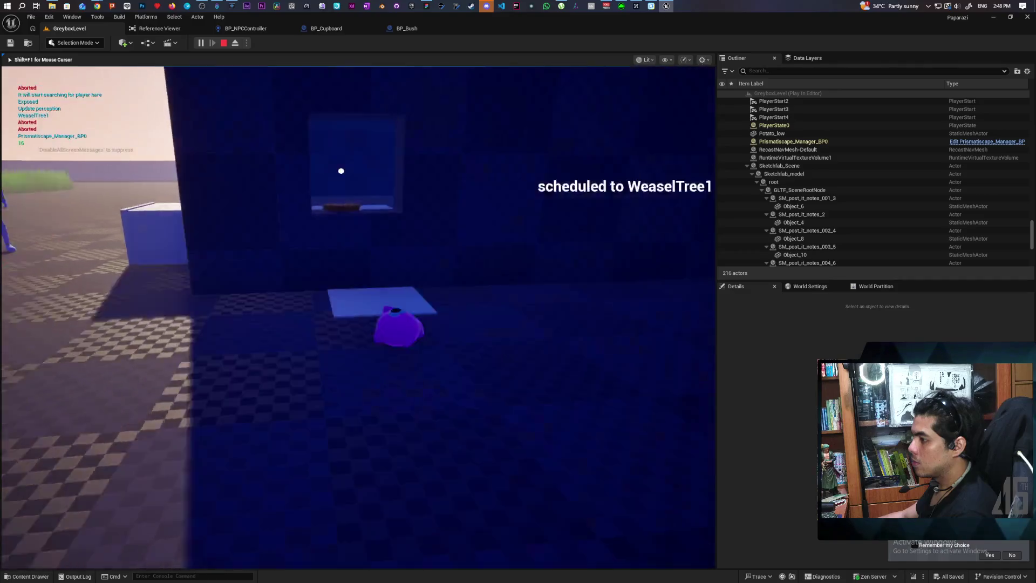
{"action": "key", "text": "w"}
{"action": "key", "text": "w"}
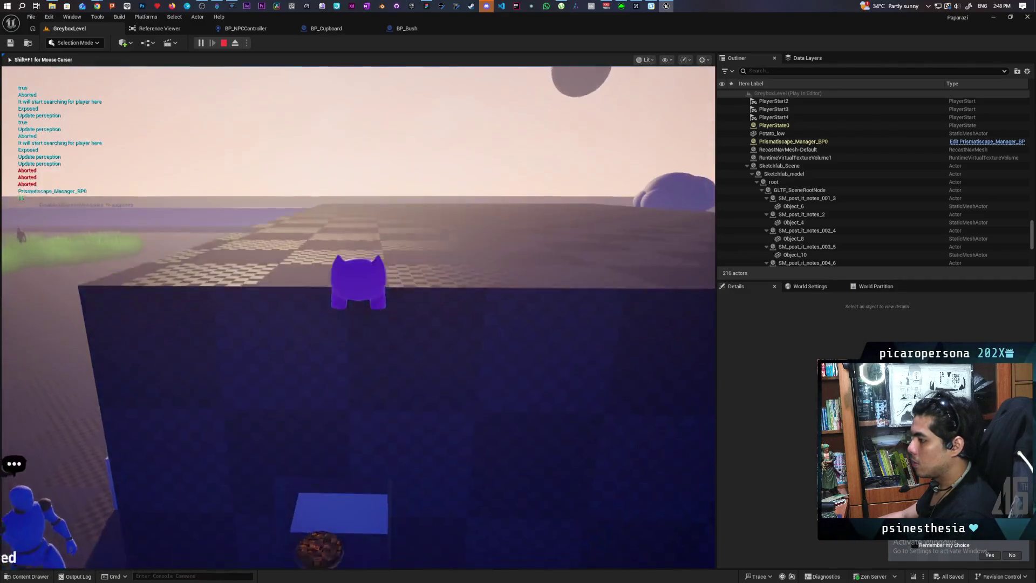
{"action": "key", "text": "w"}
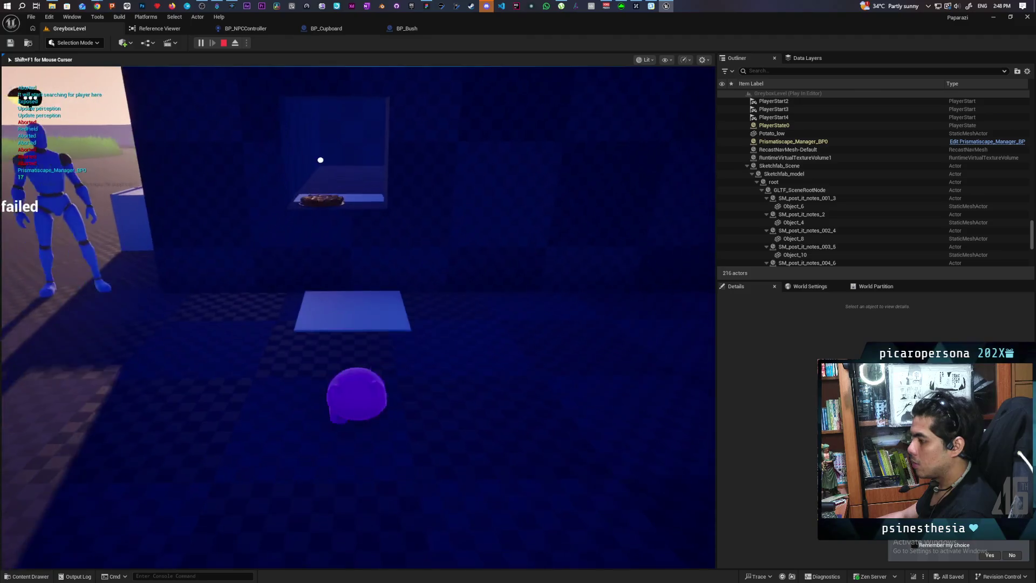
Approach the lit doorway near the listening NPC, then stop the play test with Esc.
{"action": "key", "text": "w"}
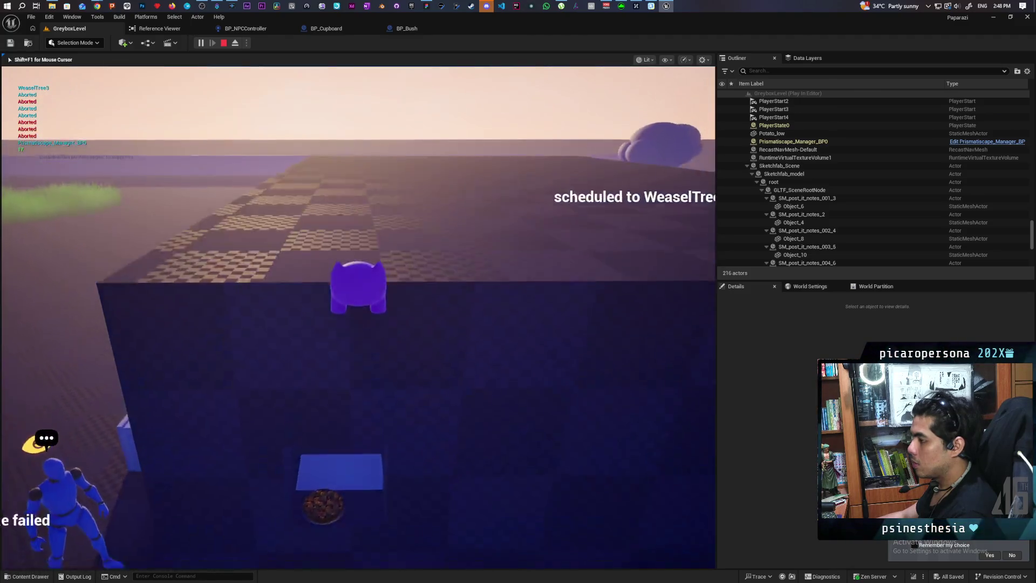
{"action": "key", "text": "w"}
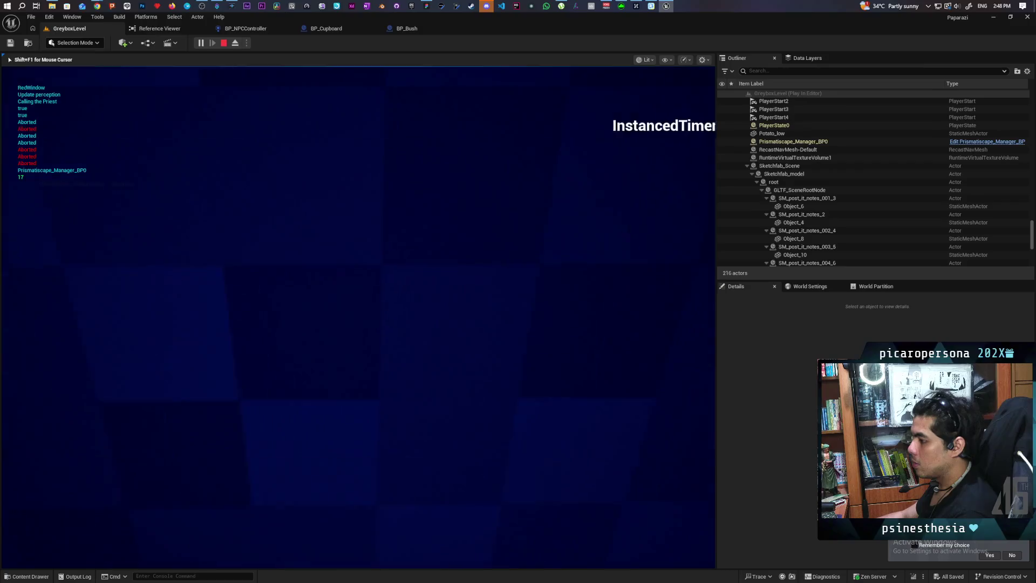
{"action": "key", "text": "w"}
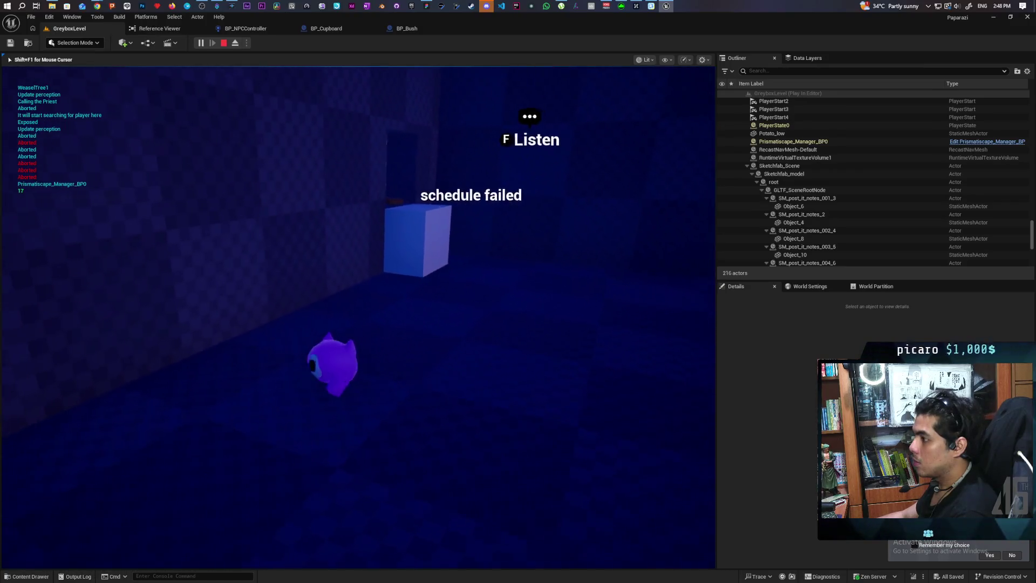
{"action": "key", "text": "w"}
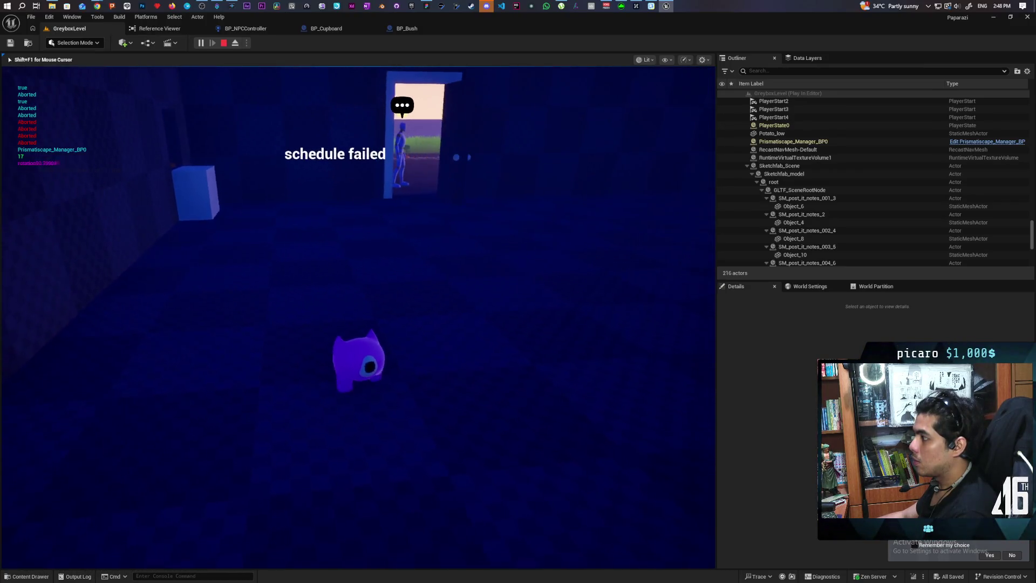
{"action": "key", "text": "w"}
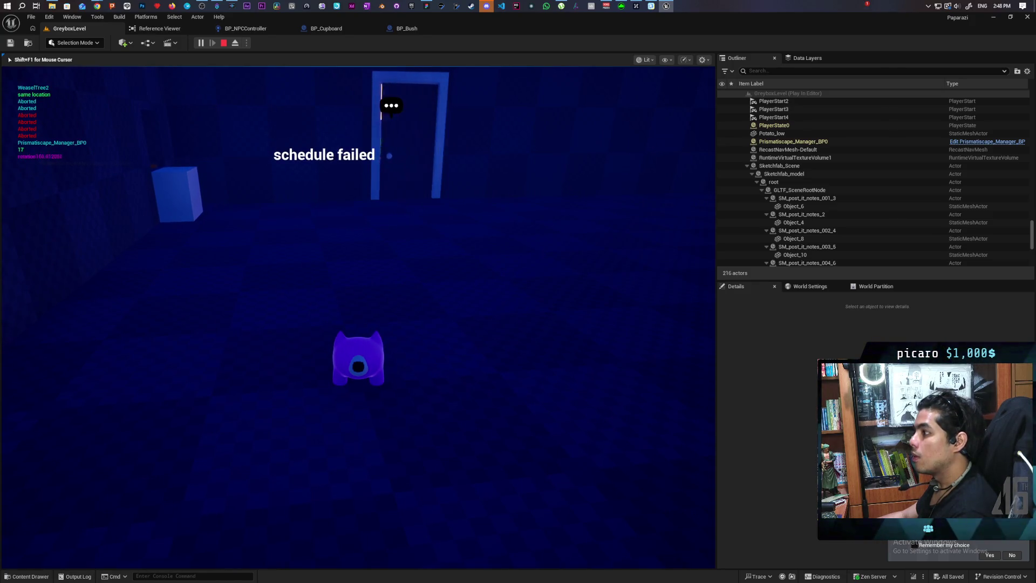
{"action": "key", "text": "w"}
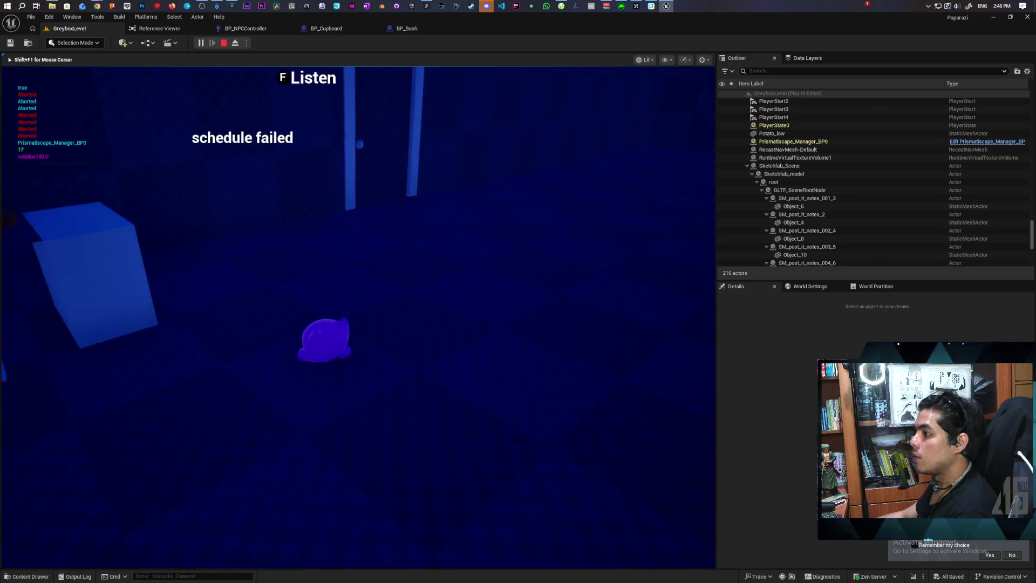
{"action": "key", "text": "w"}
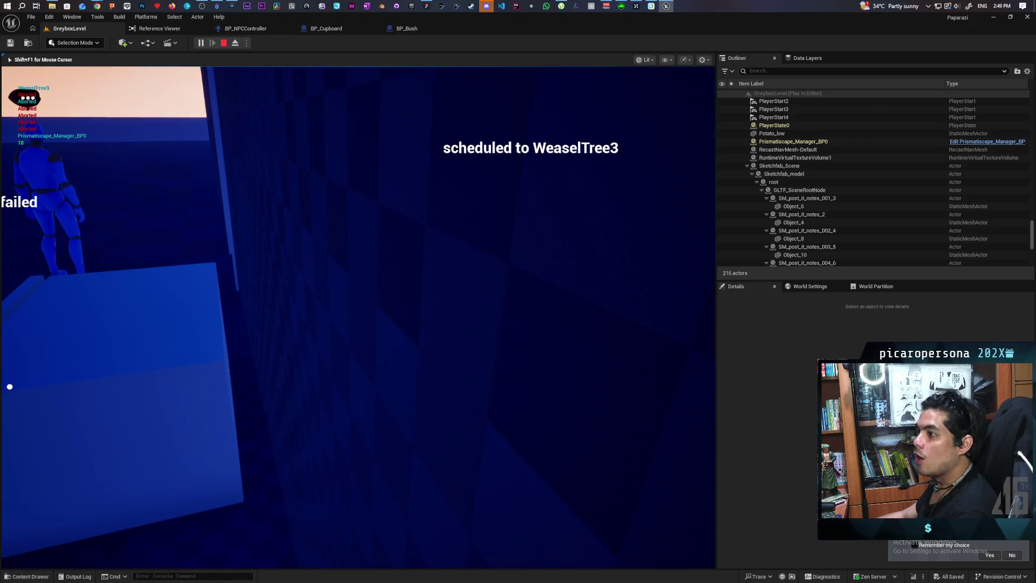
{"action": "key", "text": "s"}
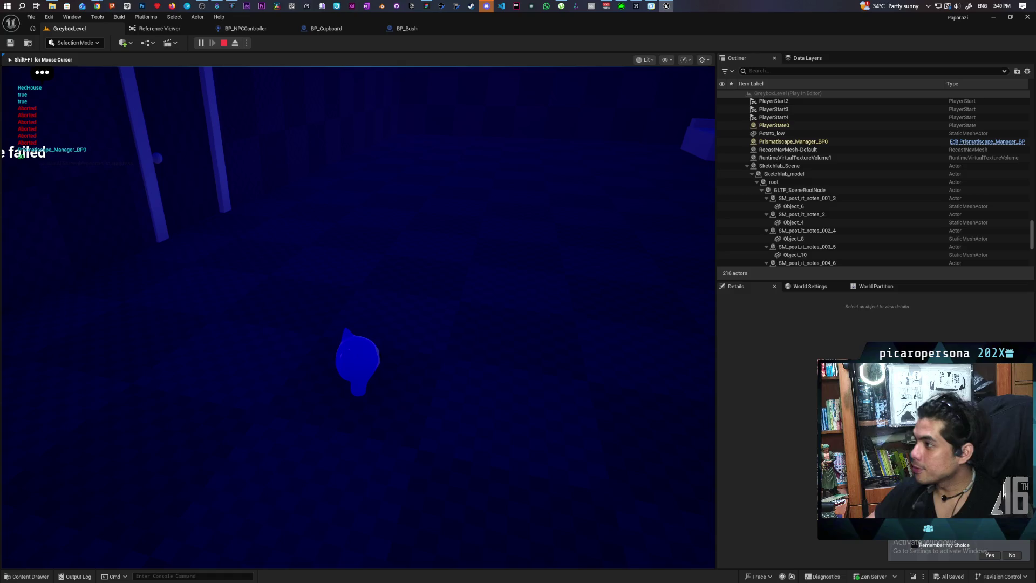
{"action": "key", "text": "Escape"}
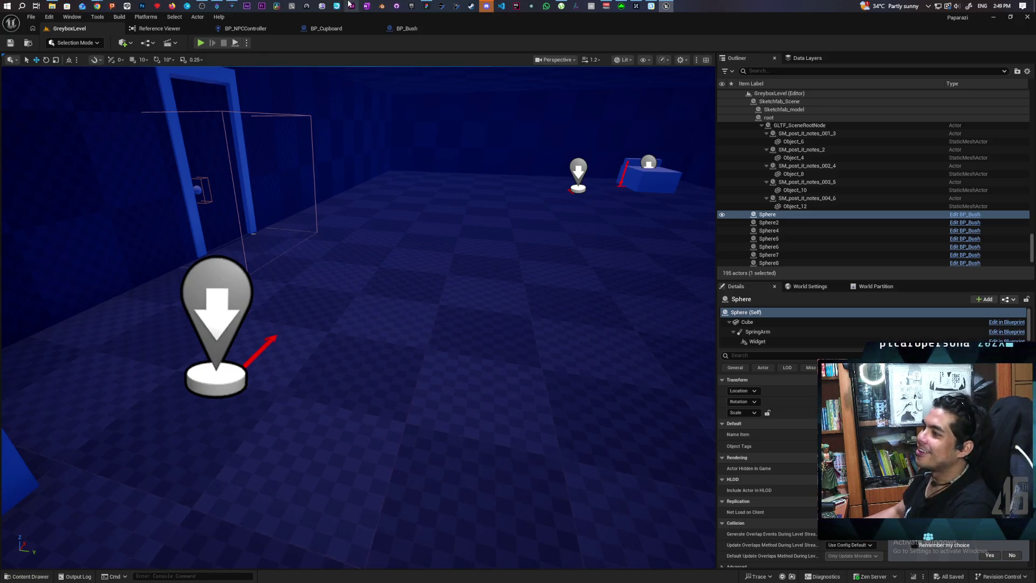
Switch to the BP_NPCController tab and zoom to the Perception graph's AI MoveTo nodes.
{"action": "left_click", "coordinate": [255, 31]}
{"action": "scroll", "coordinate": [459, 237], "scroll_direction": "down", "scroll_amount": 4}
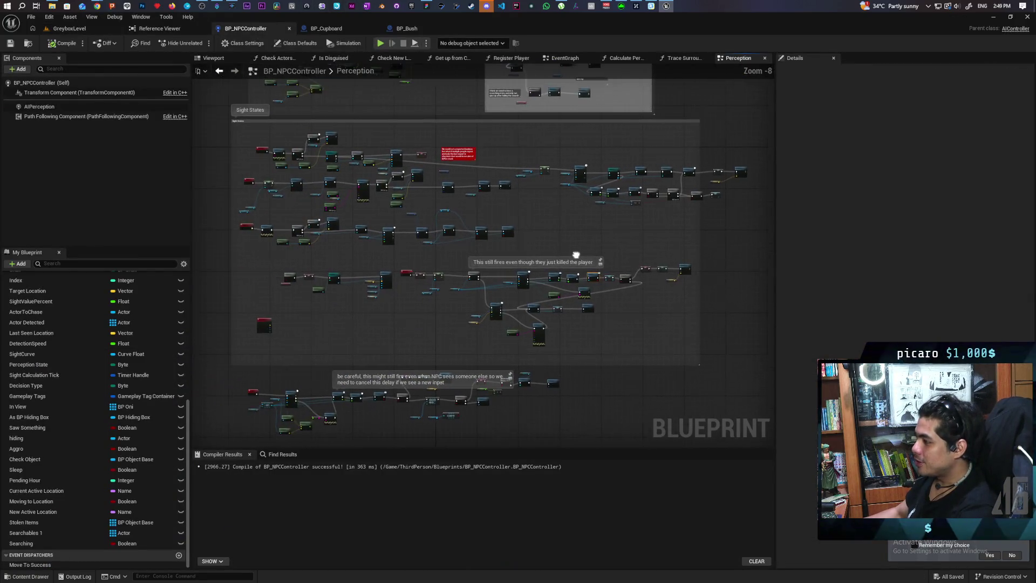
{"action": "scroll", "coordinate": [548, 232], "scroll_direction": "up", "scroll_amount": 6}
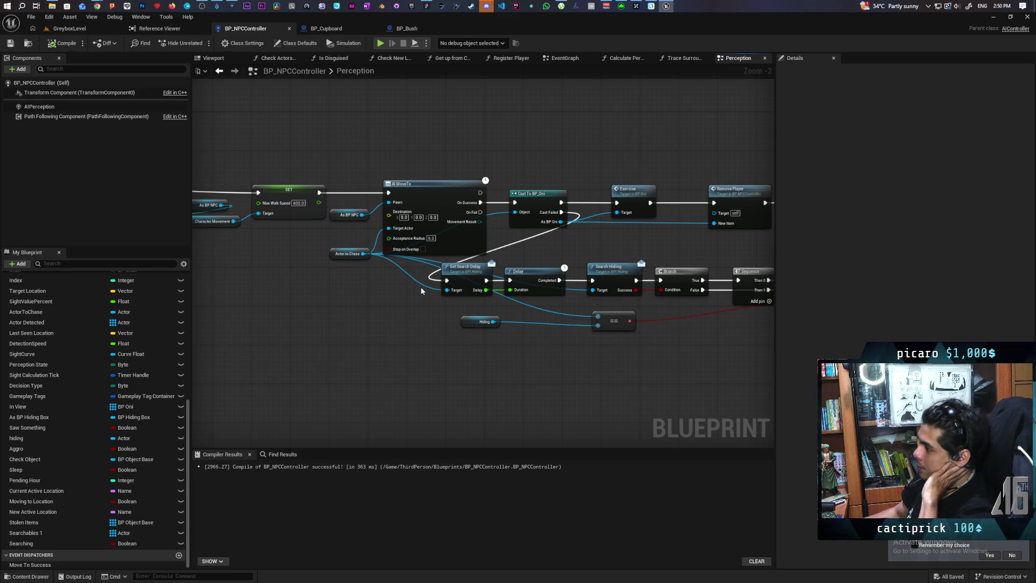
Pan and zoom the Perception graph over to the Check States_2 sight-state logic and its branches.
{"action": "scroll", "coordinate": [413, 285], "scroll_direction": "down", "scroll_amount": 6}
{"action": "mouse_move", "coordinate": [412, 329]}
{"action": "left_mouse_down"}
{"action": "mouse_move", "coordinate": [507, 155]}
{"action": "mouse_move", "coordinate": [479, 326]}
{"action": "mouse_move", "coordinate": [472, 267]}
{"action": "left_mouse_up"}
{"action": "scroll", "coordinate": [434, 232], "scroll_direction": "up", "scroll_amount": 6}
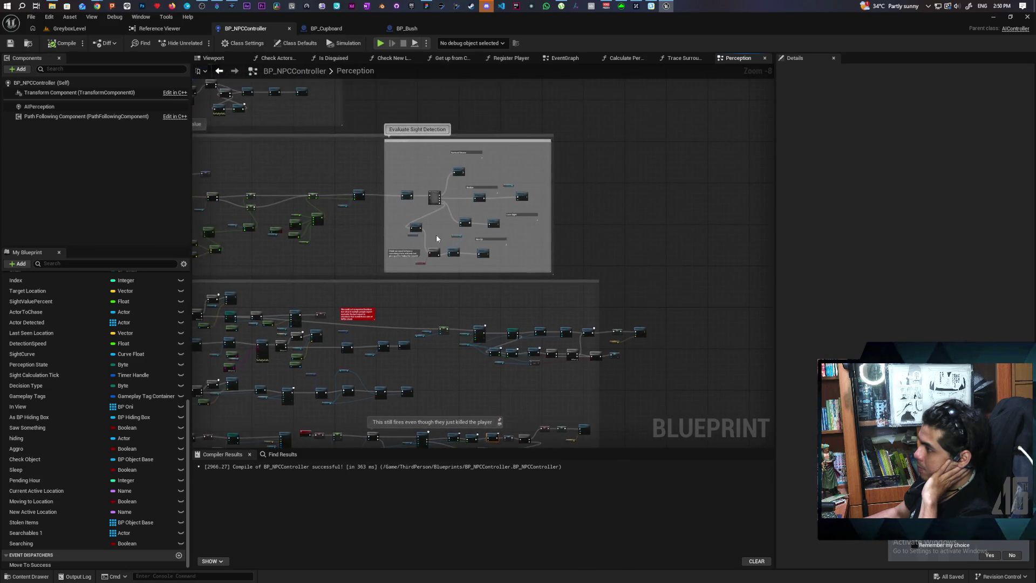
{"action": "mouse_move", "coordinate": [431, 227]}
{"action": "left_mouse_down"}
{"action": "mouse_move", "coordinate": [454, 236]}
{"action": "mouse_move", "coordinate": [430, 283]}
{"action": "mouse_move", "coordinate": [357, 279]}
{"action": "mouse_move", "coordinate": [421, 264]}
{"action": "mouse_move", "coordinate": [405, 317]}
{"action": "mouse_move", "coordinate": [413, 286]}
{"action": "mouse_move", "coordinate": [405, 278]}
{"action": "mouse_move", "coordinate": [390, 309]}
{"action": "mouse_move", "coordinate": [387, 270]}
{"action": "mouse_move", "coordinate": [402, 229]}
{"action": "mouse_move", "coordinate": [389, 291]}
{"action": "mouse_move", "coordinate": [467, 280]}
{"action": "mouse_move", "coordinate": [445, 301]}
{"action": "left_mouse_up"}
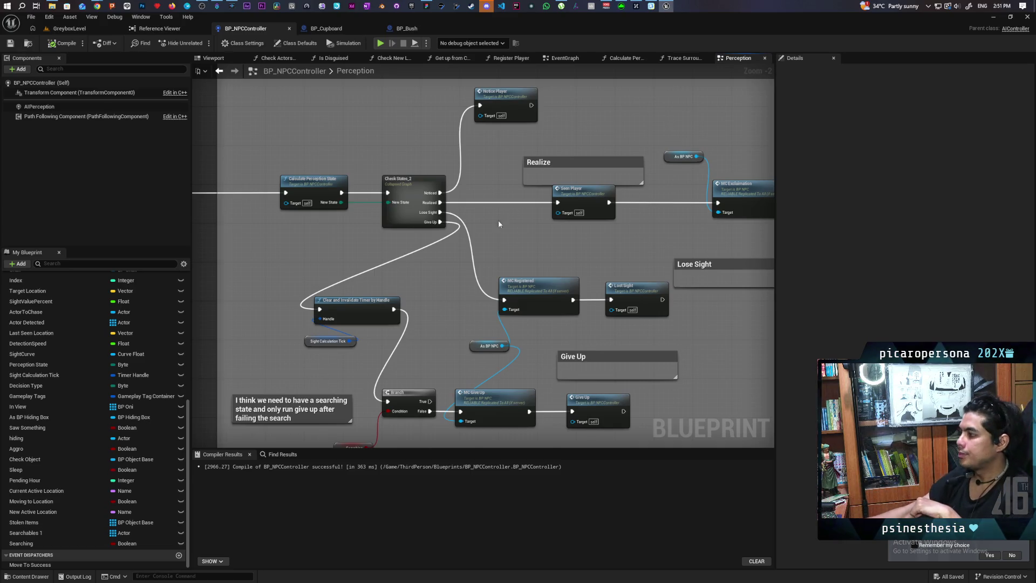
Box-select the Realize comment with its Seen Player, As BP NPC and MC Exclamation nodes.
{"action": "scroll", "coordinate": [454, 245], "scroll_direction": "up", "scroll_amount": 2}
{"action": "mouse_move", "coordinate": [446, 325]}
{"action": "left_mouse_down"}
{"action": "mouse_move", "coordinate": [477, 323]}
{"action": "mouse_move", "coordinate": [494, 388]}
{"action": "mouse_move", "coordinate": [514, 359]}
{"action": "left_mouse_up"}
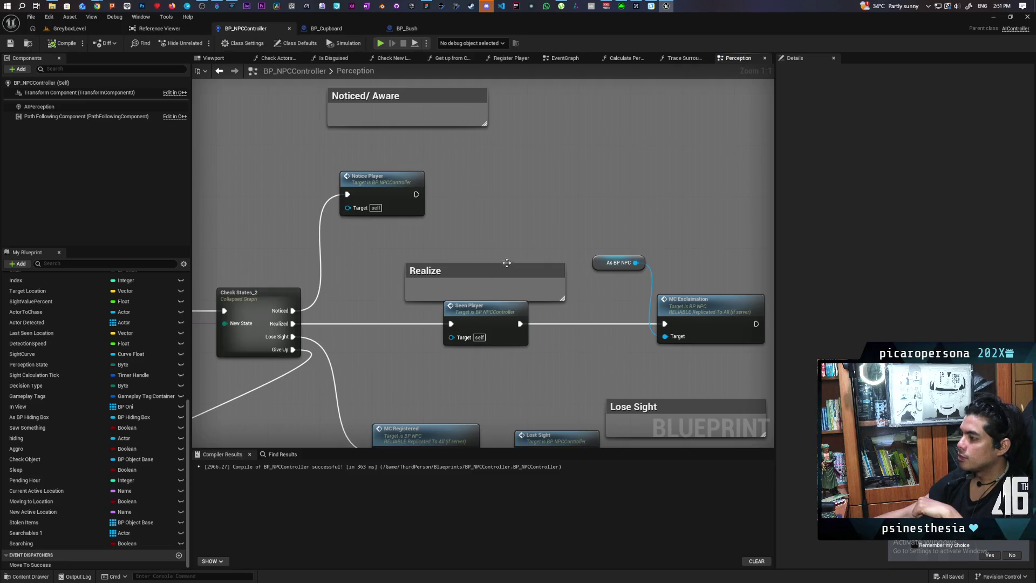
{"action": "left_click_drag", "start_coordinate": [468, 255], "coordinate": [786, 366]}
{"action": "scroll", "coordinate": [478, 324], "scroll_direction": "down", "scroll_amount": 2}
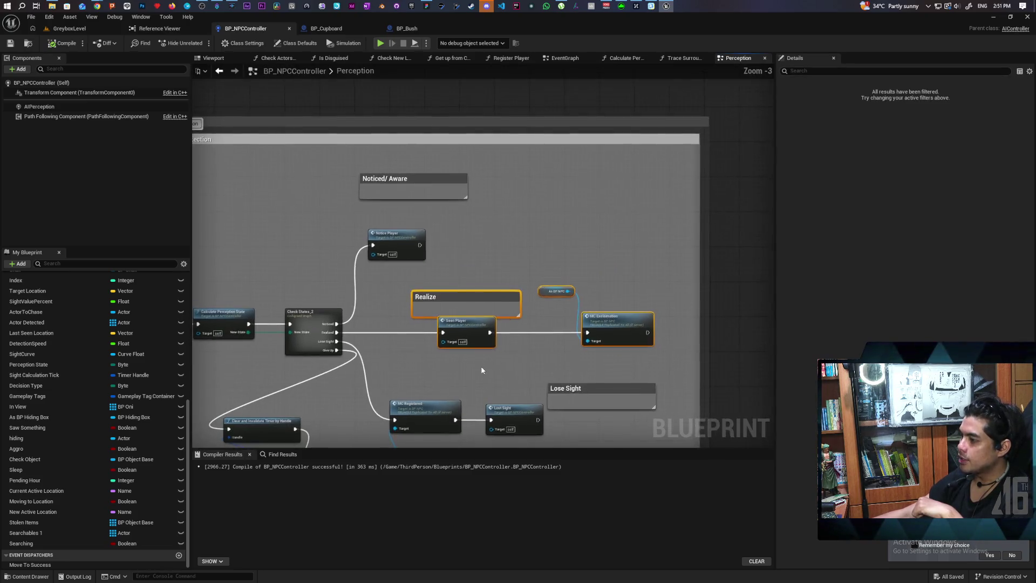
{"action": "scroll", "coordinate": [477, 291], "scroll_direction": "up", "scroll_amount": 1}
{"action": "left_click", "coordinate": [465, 258]}
{"action": "left_click_drag", "start_coordinate": [458, 244], "coordinate": [691, 356]}
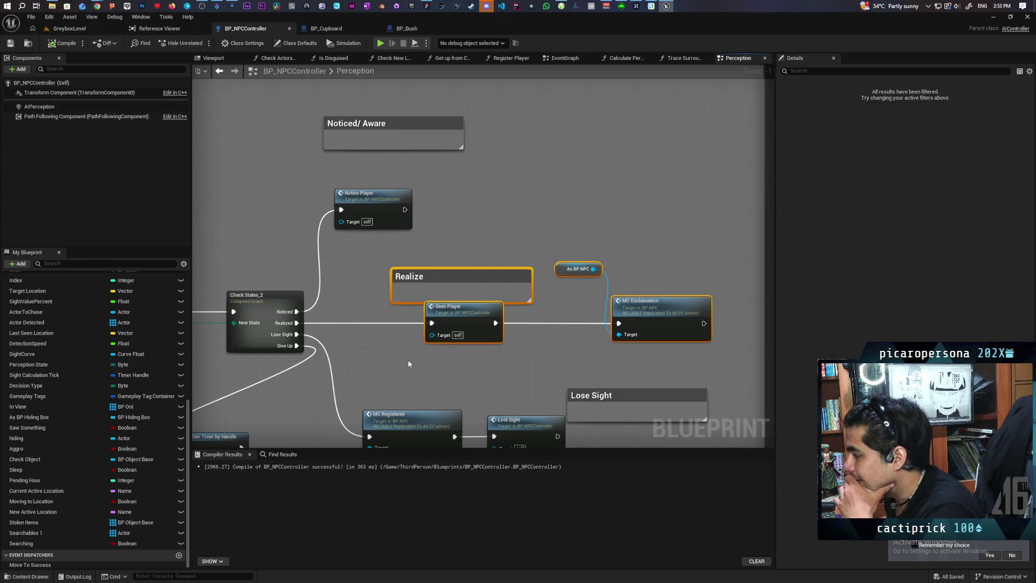
{"action": "scroll", "coordinate": [354, 301], "scroll_direction": "down", "scroll_amount": 2}
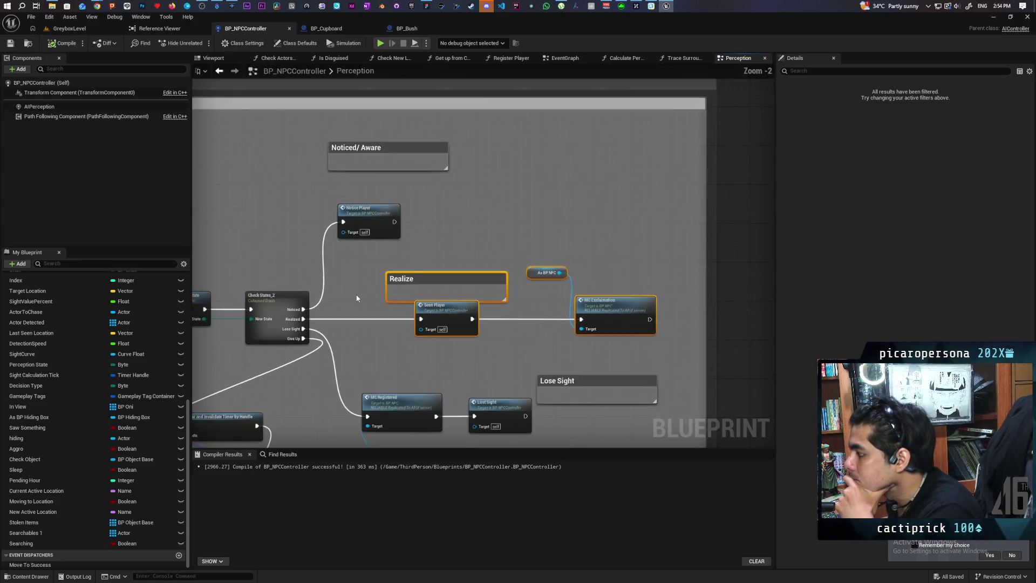
Jump from the Seen Player call node to the SeenPlayer custom event and follow its Call Priest chain.
{"action": "mouse_move", "coordinate": [356, 294]}
{"action": "left_mouse_down"}
{"action": "mouse_move", "coordinate": [619, 280]}
{"action": "mouse_move", "coordinate": [487, 293]}
{"action": "left_mouse_up"}
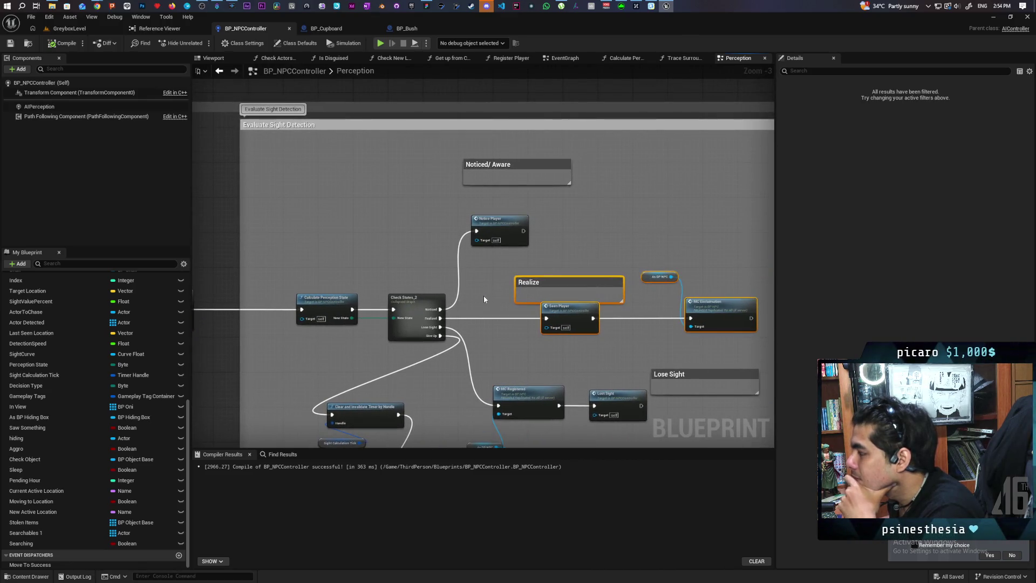
{"action": "scroll", "coordinate": [484, 295], "scroll_direction": "up", "scroll_amount": 3}
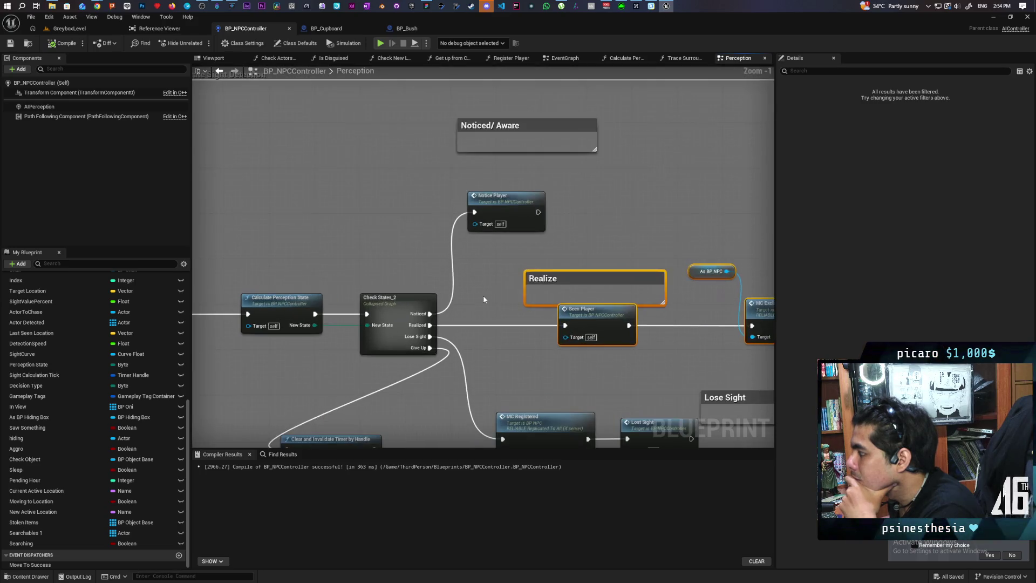
{"action": "left_click_drag", "start_coordinate": [488, 308], "coordinate": [337, 298]}
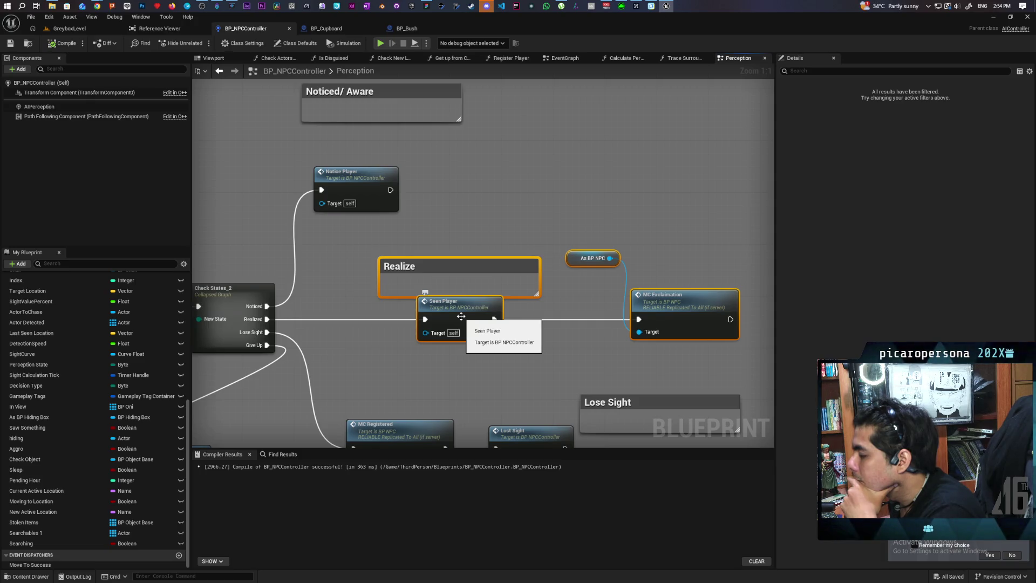
{"action": "double_click", "coordinate": [461, 316]}
{"action": "left_click_drag", "start_coordinate": [461, 316], "coordinate": [171, 315]}
{"action": "mouse_move", "coordinate": [647, 318]}
{"action": "left_mouse_down"}
{"action": "mouse_move", "coordinate": [319, 327]}
{"action": "mouse_move", "coordinate": [546, 305]}
{"action": "mouse_move", "coordinate": [580, 297]}
{"action": "mouse_move", "coordinate": [464, 300]}
{"action": "mouse_move", "coordinate": [619, 283]}
{"action": "mouse_move", "coordinate": [302, 273]}
{"action": "mouse_move", "coordinate": [607, 257]}
{"action": "mouse_move", "coordinate": [259, 267]}
{"action": "mouse_move", "coordinate": [389, 259]}
{"action": "mouse_move", "coordinate": [459, 237]}
{"action": "mouse_move", "coordinate": [311, 228]}
{"action": "left_mouse_up"}
Near the Update Perception node, start a wire from the Sequence output, then cancel it.
{"action": "scroll", "coordinate": [429, 207], "scroll_direction": "down", "scroll_amount": 6}
{"action": "scroll", "coordinate": [429, 208], "scroll_direction": "up", "scroll_amount": 3}
{"action": "left_click_drag", "start_coordinate": [429, 212], "coordinate": [356, 190]}
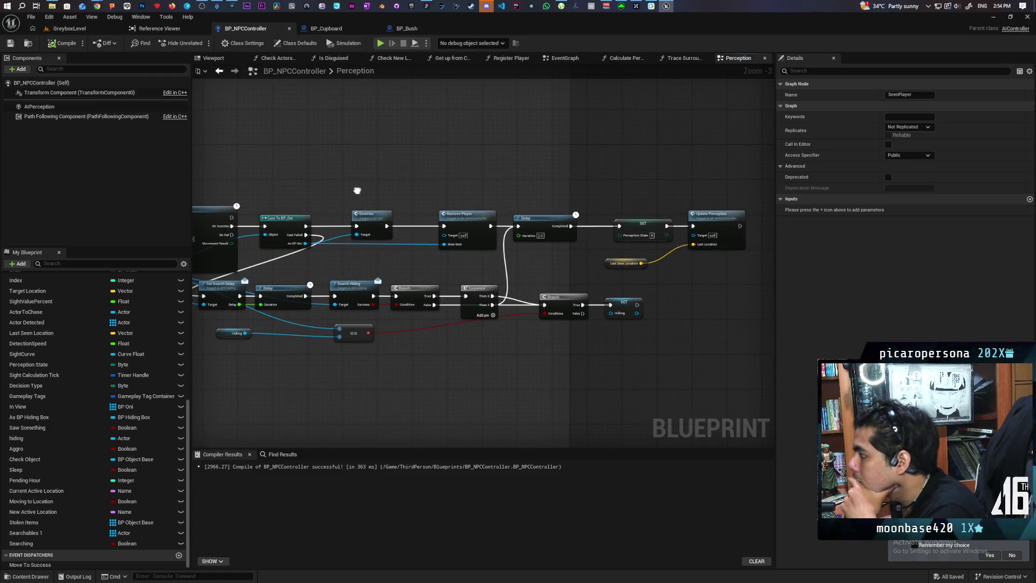
{"action": "mouse_move", "coordinate": [357, 190]}
{"action": "left_mouse_down"}
{"action": "mouse_move", "coordinate": [435, 181]}
{"action": "mouse_move", "coordinate": [377, 173]}
{"action": "left_mouse_up"}
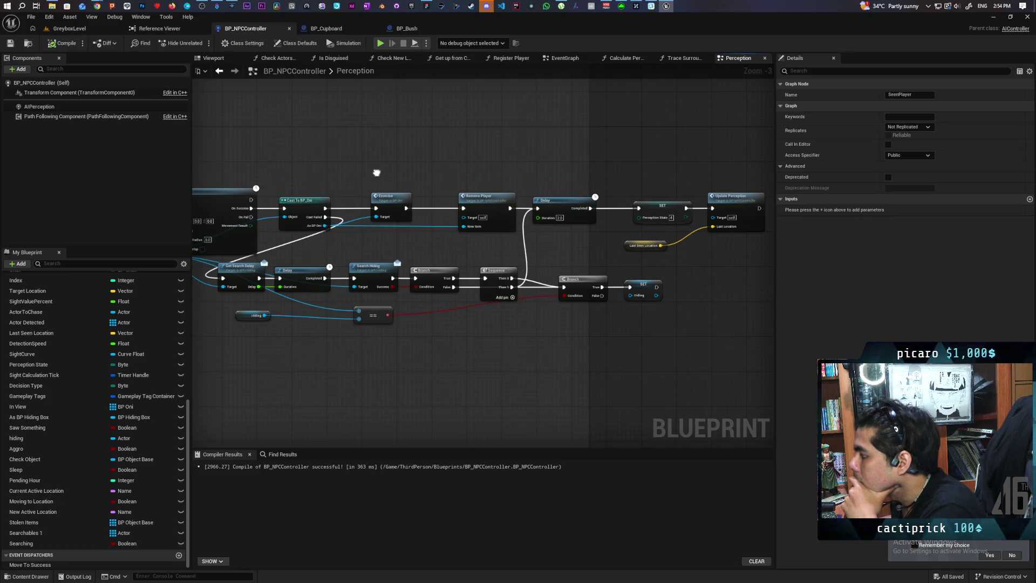
{"action": "left_click_drag", "start_coordinate": [377, 173], "coordinate": [383, 171]}
{"action": "mouse_move", "coordinate": [519, 277]}
{"action": "left_mouse_down"}
{"action": "mouse_move", "coordinate": [500, 259]}
{"action": "mouse_move", "coordinate": [498, 269]}
{"action": "left_mouse_up"}
{"action": "key", "text": "Escape"}
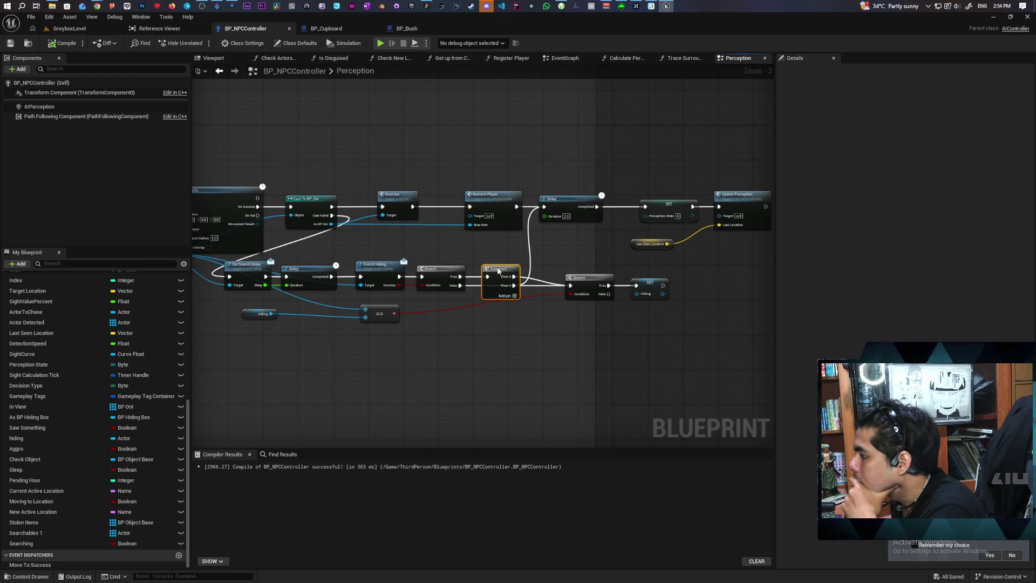
Pan across the Call Priest, sound and Print String nodes up to the Sight States header.
{"action": "mouse_move", "coordinate": [303, 360]}
{"action": "left_mouse_down"}
{"action": "mouse_move", "coordinate": [463, 347]}
{"action": "mouse_move", "coordinate": [470, 363]}
{"action": "mouse_move", "coordinate": [558, 373]}
{"action": "left_mouse_up"}
{"action": "mouse_move", "coordinate": [362, 283]}
{"action": "left_mouse_down"}
{"action": "mouse_move", "coordinate": [587, 263]}
{"action": "mouse_move", "coordinate": [723, 292]}
{"action": "mouse_move", "coordinate": [501, 321]}
{"action": "mouse_move", "coordinate": [891, 316]}
{"action": "mouse_move", "coordinate": [727, 311]}
{"action": "mouse_move", "coordinate": [783, 321]}
{"action": "mouse_move", "coordinate": [724, 341]}
{"action": "mouse_move", "coordinate": [511, 340]}
{"action": "mouse_move", "coordinate": [879, 320]}
{"action": "left_mouse_up"}
{"action": "left_click_drag", "start_coordinate": [419, 341], "coordinate": [641, 328]}
{"action": "mouse_move", "coordinate": [341, 262]}
{"action": "left_mouse_down"}
{"action": "mouse_move", "coordinate": [424, 262]}
{"action": "mouse_move", "coordinate": [385, 315]}
{"action": "left_mouse_up"}
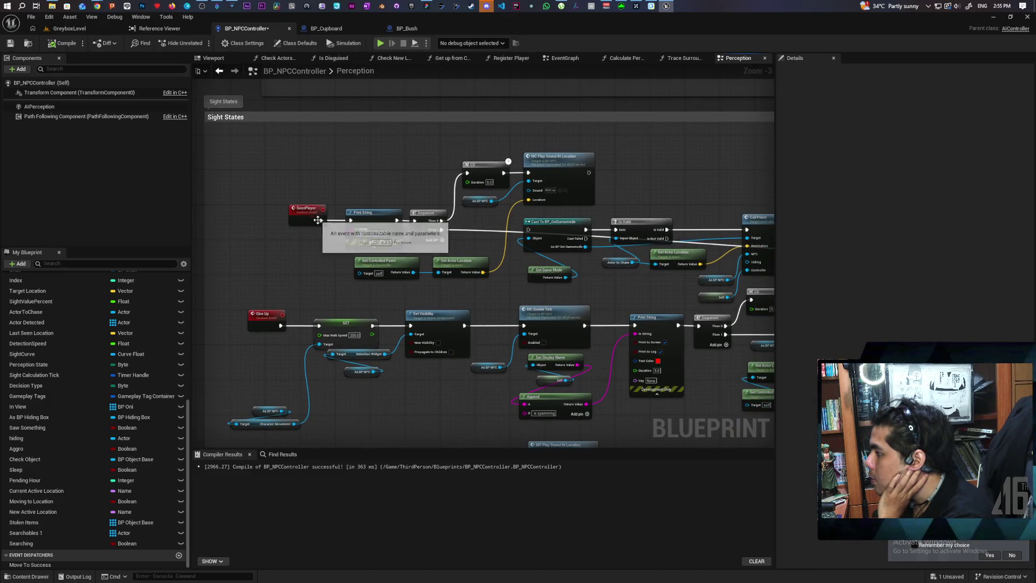
Rewire the 'Calling the Priest' Print String's exec output, then compile and save BP_NPCController.
{"action": "mouse_move", "coordinate": [397, 220]}
{"action": "left_mouse_down"}
{"action": "mouse_move", "coordinate": [414, 221]}
{"action": "mouse_move", "coordinate": [386, 223]}
{"action": "mouse_move", "coordinate": [374, 172]}
{"action": "left_mouse_up"}
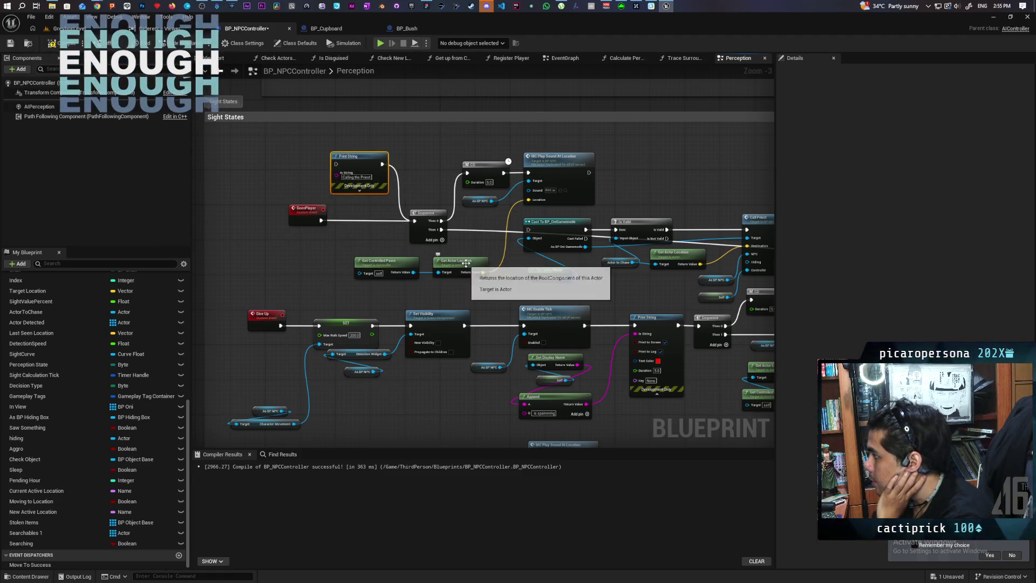
{"action": "mouse_move", "coordinate": [485, 252]}
{"action": "left_mouse_down"}
{"action": "mouse_move", "coordinate": [373, 231]}
{"action": "mouse_move", "coordinate": [403, 237]}
{"action": "left_mouse_up"}
{"action": "left_click", "coordinate": [64, 43]}
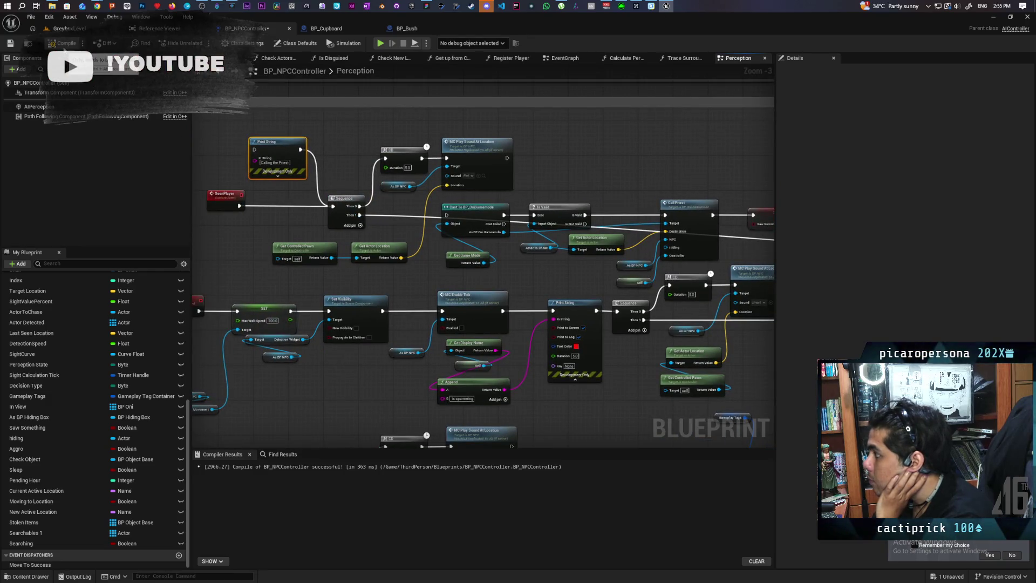
{"action": "left_click", "coordinate": [10, 44]}
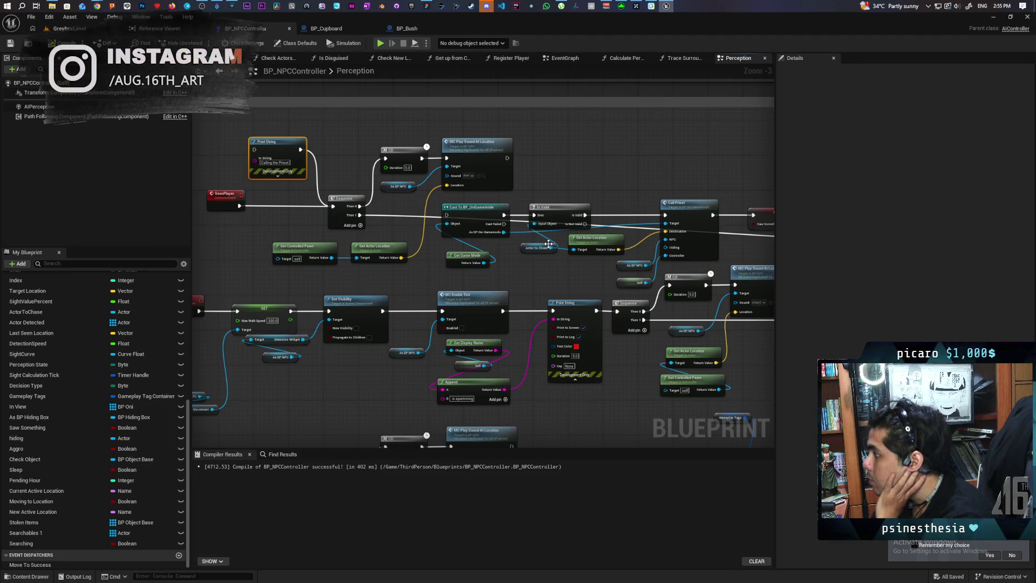
{"action": "scroll", "coordinate": [507, 265], "scroll_direction": "down", "scroll_amount": 1}
Marquee-select the Is Valid and Actor to Chase nodes beside the Print String logic.
{"action": "left_click_drag", "start_coordinate": [517, 270], "coordinate": [175, 231]}
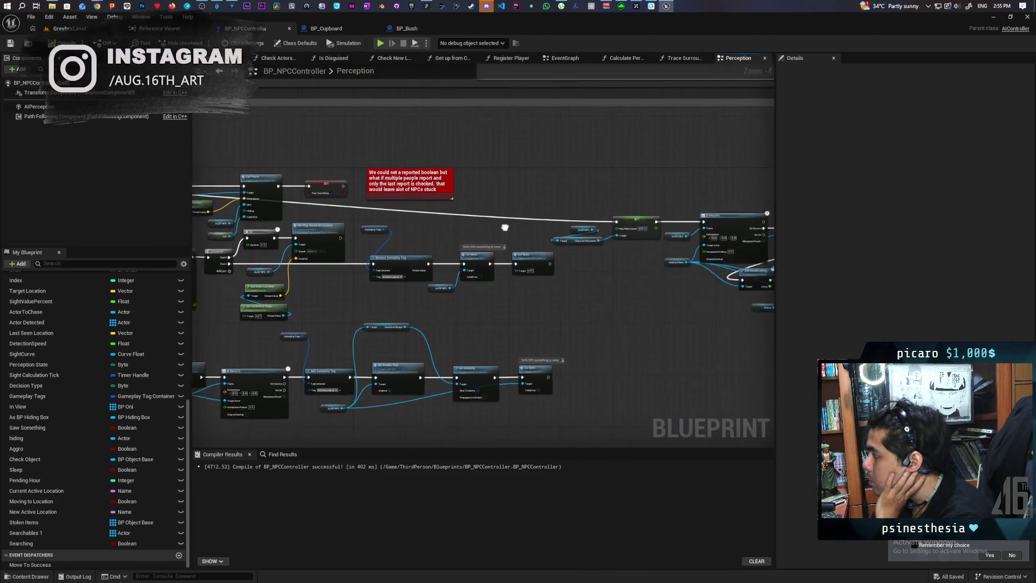
{"action": "scroll", "coordinate": [381, 230], "scroll_direction": "up", "scroll_amount": 3}
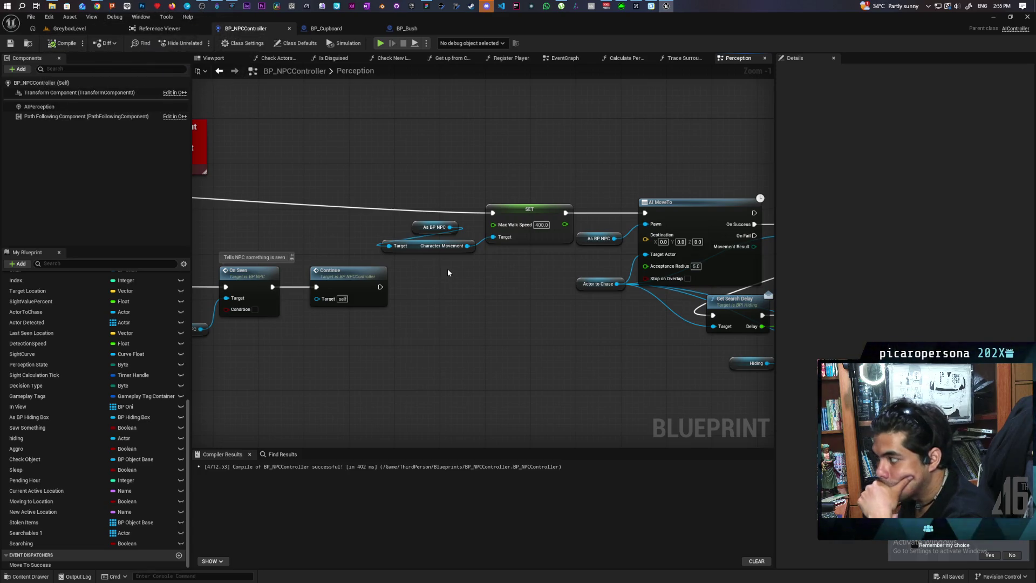
{"action": "scroll", "coordinate": [345, 252], "scroll_direction": "down", "scroll_amount": 2}
{"action": "left_click_drag", "start_coordinate": [348, 248], "coordinate": [726, 247]}
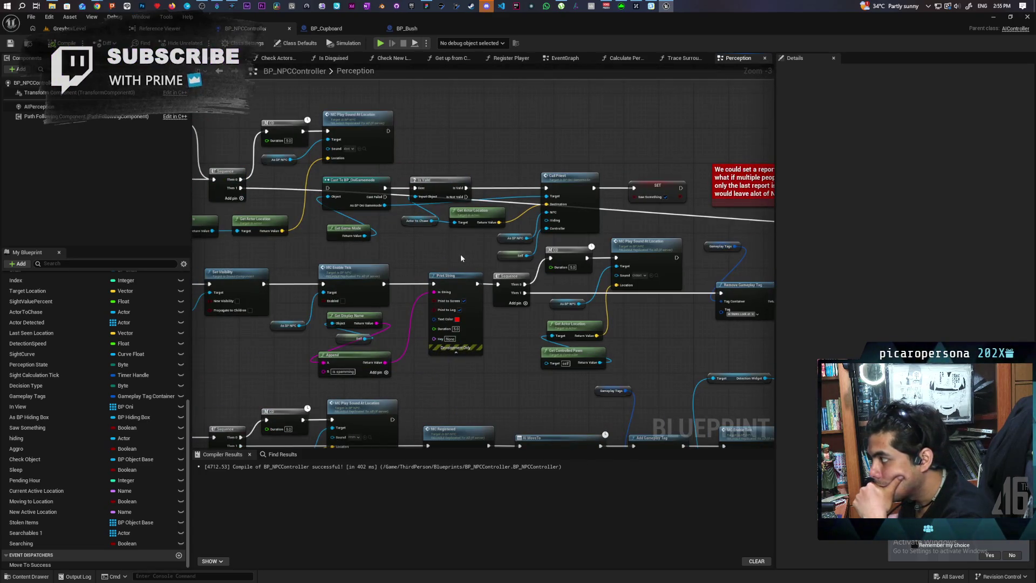
{"action": "left_click_drag", "start_coordinate": [419, 236], "coordinate": [432, 186]}
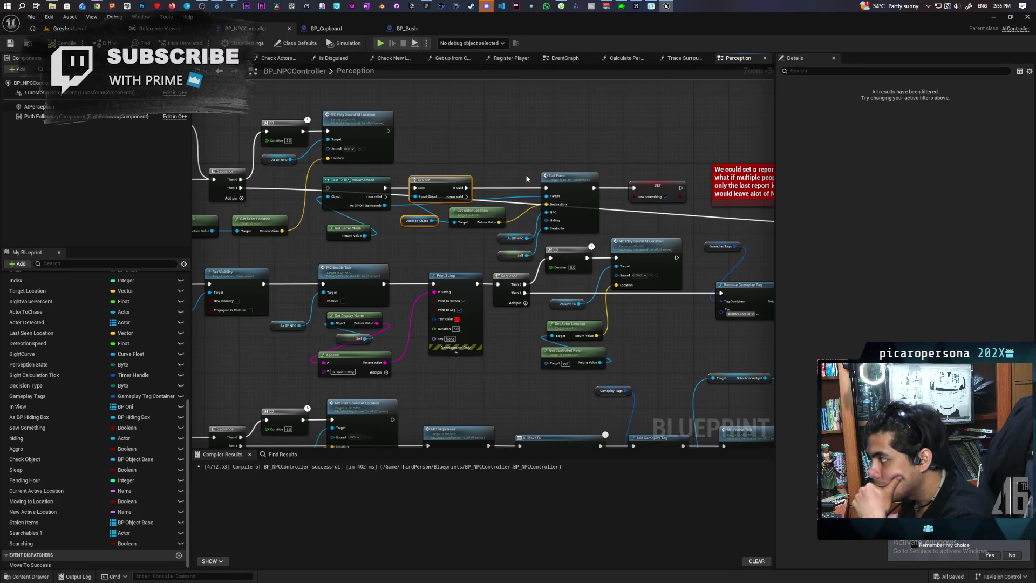
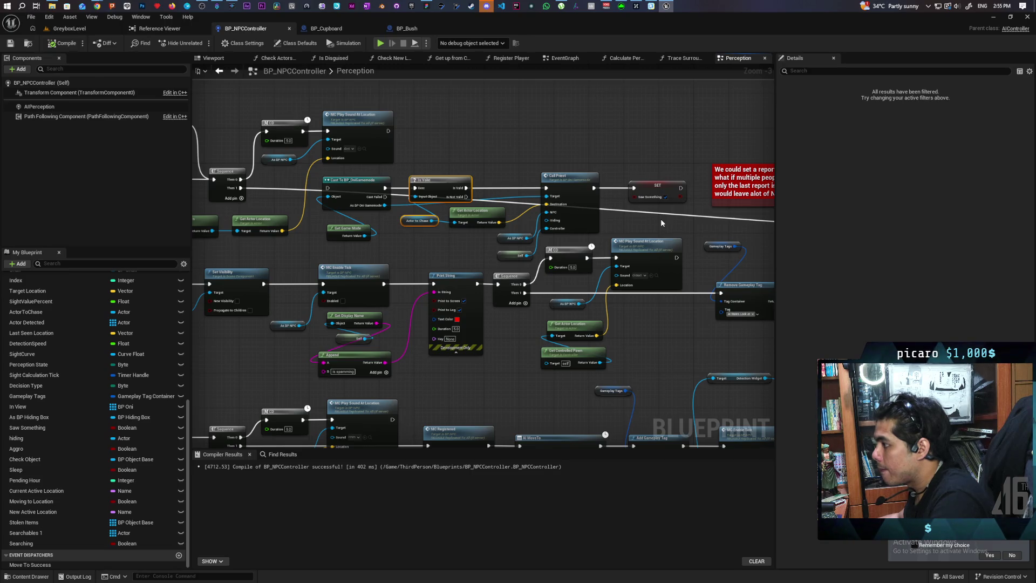
Paste the Is Valid and Actor to Chase nodes, route execution into Is Valid, and save.
{"action": "left_click_drag", "start_coordinate": [685, 213], "coordinate": [498, 203]}
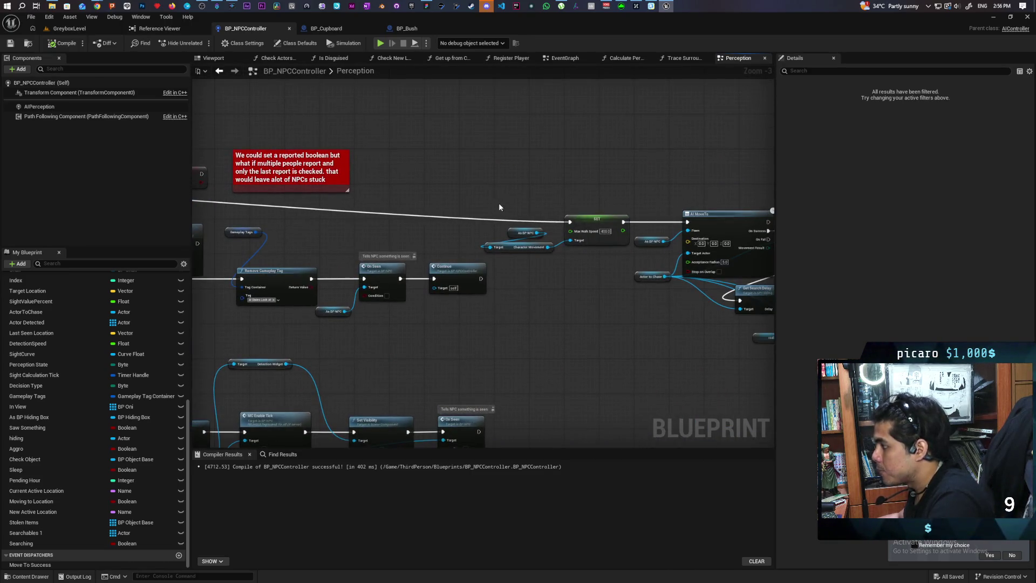
{"action": "key", "text": "ctrl+v"}
{"action": "scroll", "coordinate": [449, 190], "scroll_direction": "up", "scroll_amount": 3}
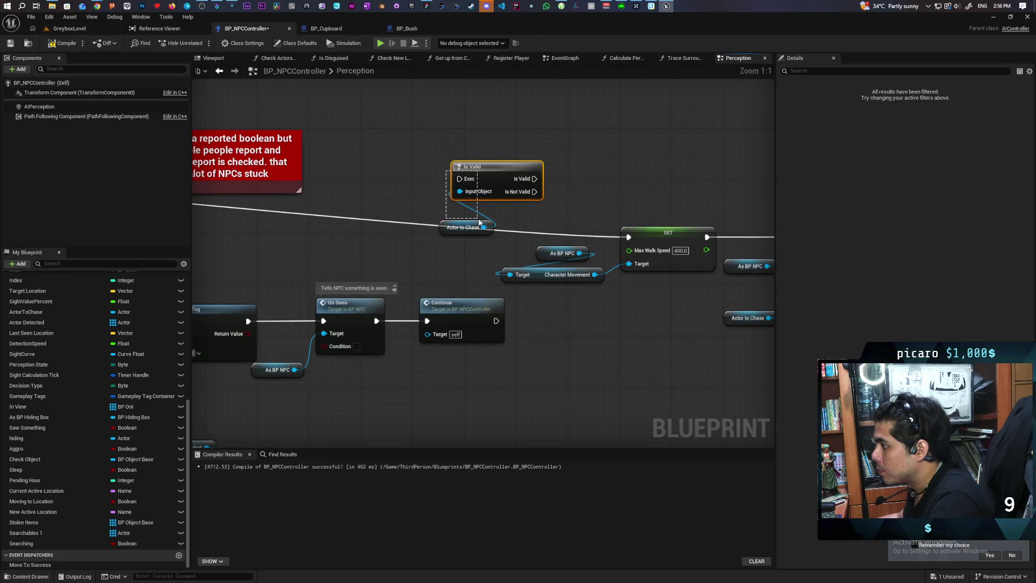
{"action": "mouse_move", "coordinate": [628, 238]}
{"action": "left_mouse_down"}
{"action": "mouse_move", "coordinate": [448, 226]}
{"action": "mouse_move", "coordinate": [453, 178]}
{"action": "mouse_move", "coordinate": [367, 215]}
{"action": "mouse_move", "coordinate": [395, 204]}
{"action": "left_mouse_up"}
{"action": "left_click", "coordinate": [406, 162]}
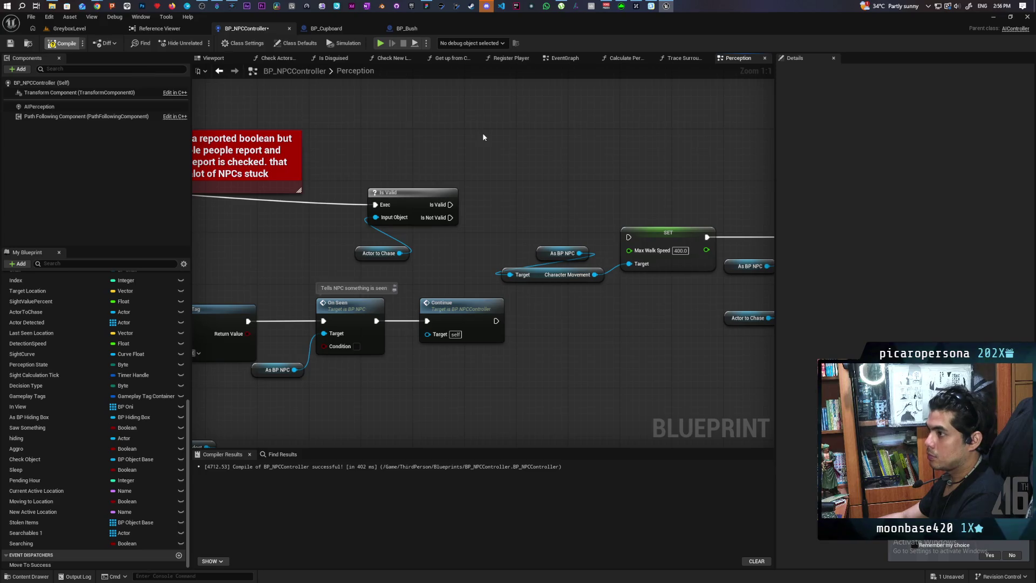
{"action": "key", "text": "ctrl+s"}
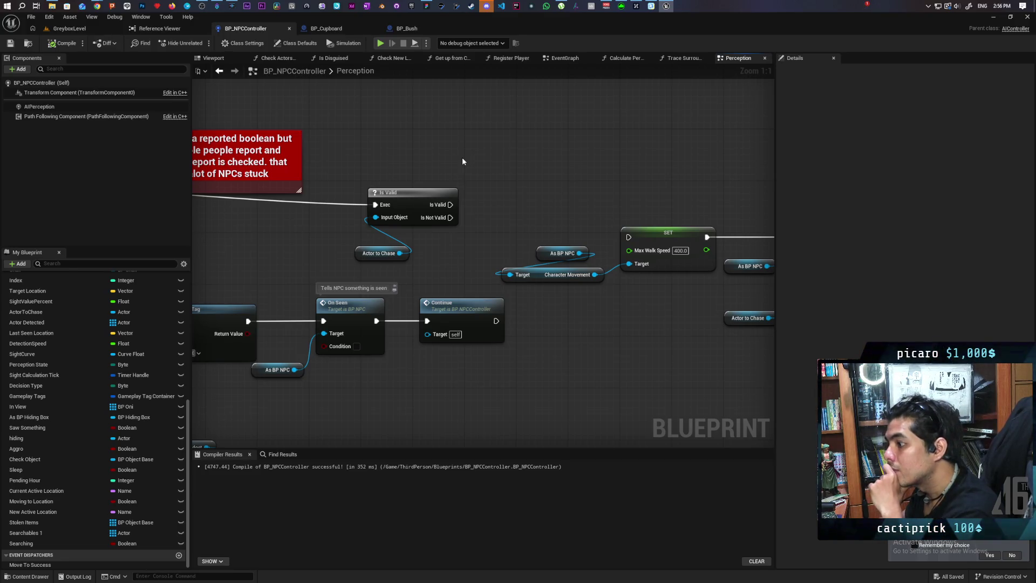
{"action": "mouse_move", "coordinate": [370, 257]}
{"action": "left_mouse_down"}
{"action": "mouse_move", "coordinate": [319, 251]}
{"action": "mouse_move", "coordinate": [517, 208]}
{"action": "mouse_move", "coordinate": [513, 193]}
{"action": "left_mouse_up"}
Promote the Actor to Chase output to a new variable named Chase Target.
{"action": "left_click", "coordinate": [397, 261]}
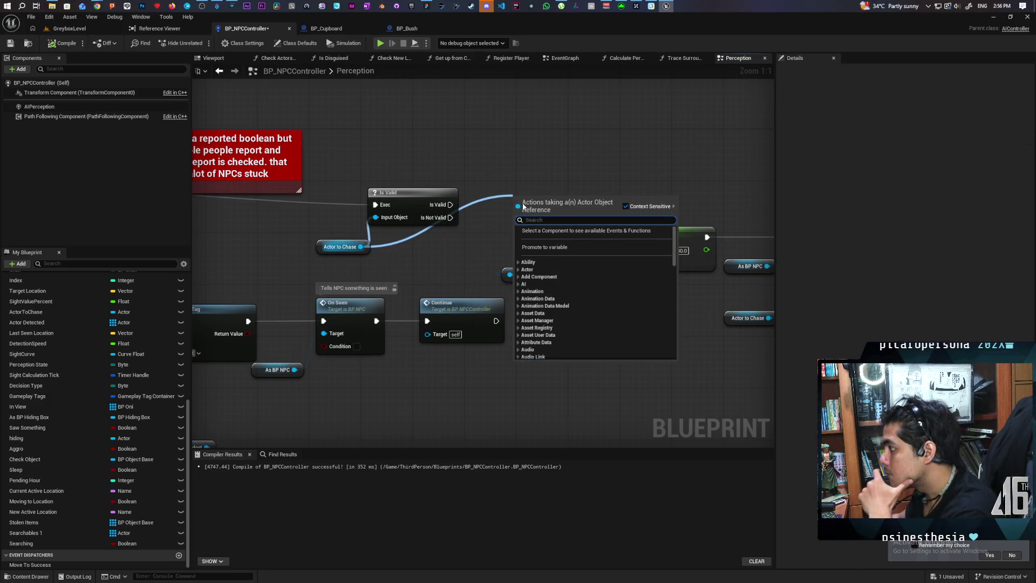
{"action": "left_click", "coordinate": [544, 247]}
{"action": "type", "text": "Chase Target"}
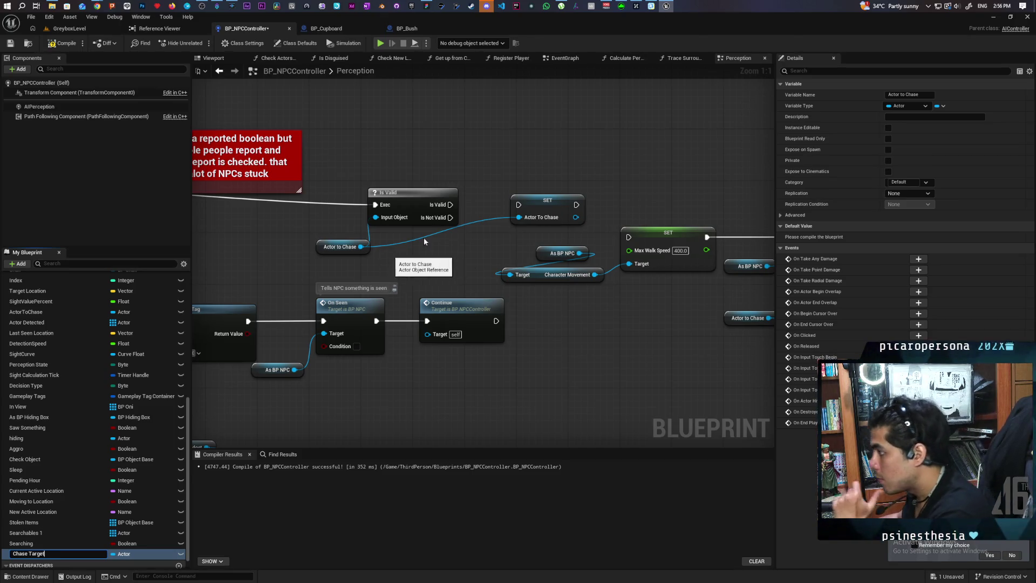
{"action": "key", "text": "Return"}
Place SET Chase Target after Is Valid's valid output, then compile and save.
{"action": "left_click_drag", "start_coordinate": [543, 205], "coordinate": [479, 233]}
{"action": "mouse_move", "coordinate": [480, 233]}
{"action": "left_mouse_down"}
{"action": "mouse_move", "coordinate": [509, 200]}
{"action": "mouse_move", "coordinate": [480, 198]}
{"action": "left_mouse_up"}
{"action": "left_click_drag", "start_coordinate": [541, 204], "coordinate": [629, 237]}
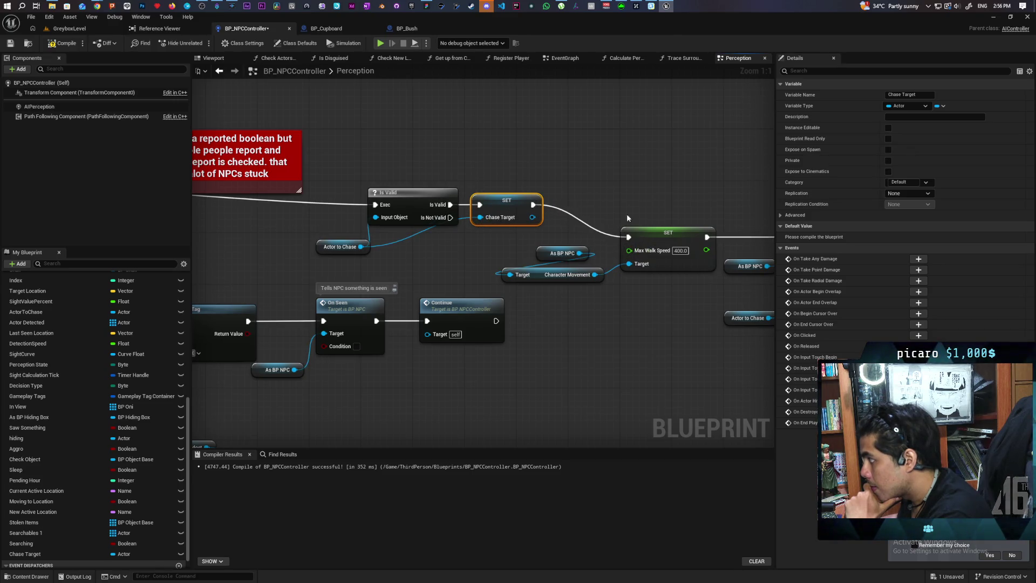
{"action": "left_click", "coordinate": [64, 43]}
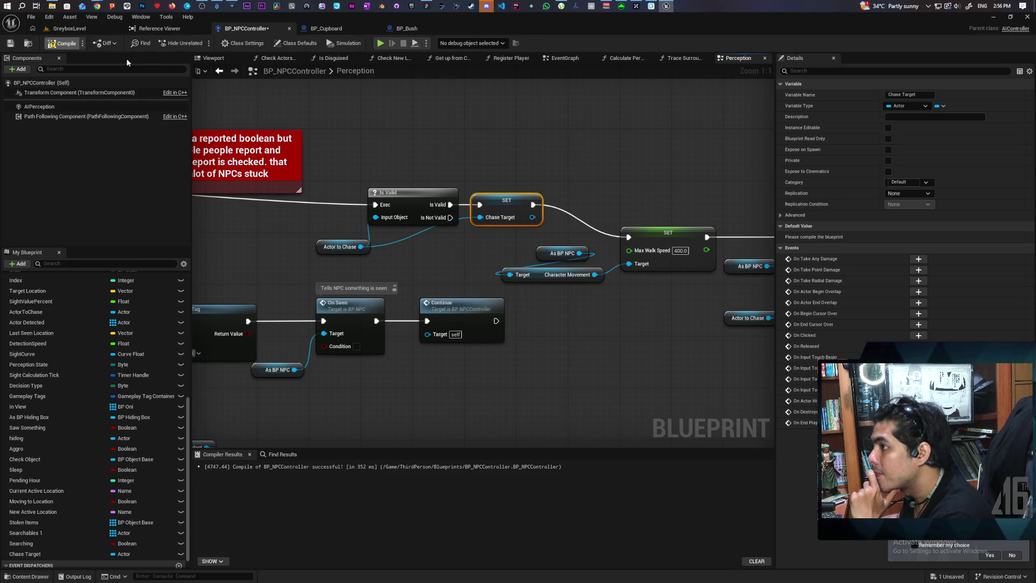
{"action": "key", "text": "ctrl+s"}
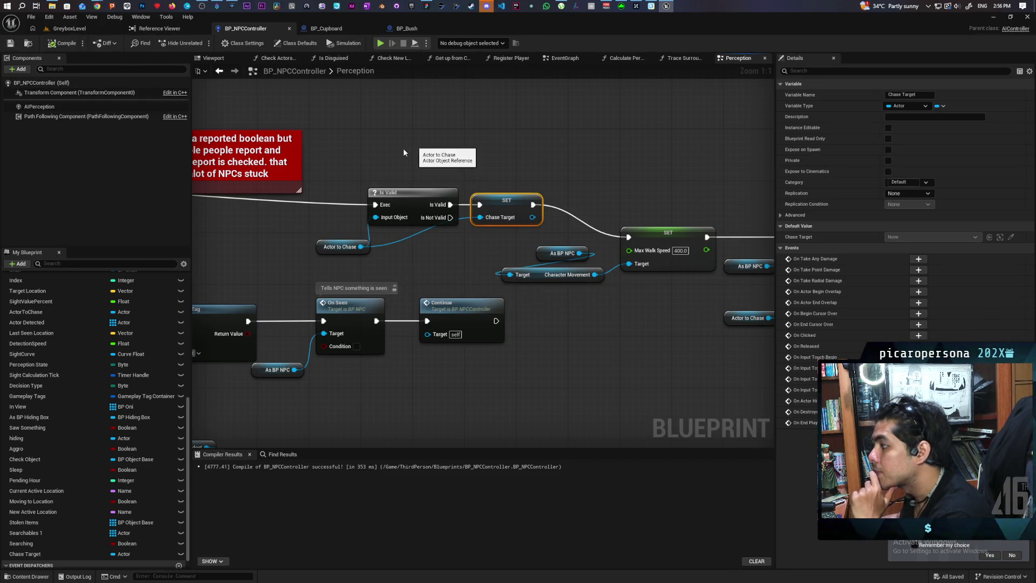
Describe Chase Target as 'this is the target that was seen and now needs to be chased'.
{"action": "mouse_move", "coordinate": [414, 158]}
{"action": "left_mouse_down"}
{"action": "mouse_move", "coordinate": [185, 134]}
{"action": "mouse_move", "coordinate": [155, 120]}
{"action": "mouse_move", "coordinate": [461, 147]}
{"action": "left_mouse_up"}
{"action": "left_click", "coordinate": [918, 116]}
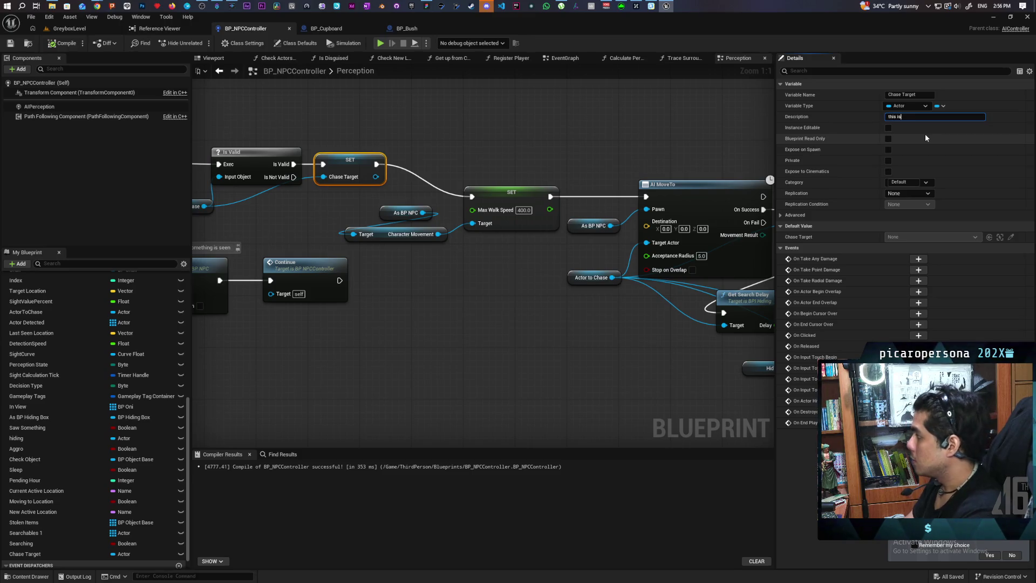
{"action": "type", "text": "s the target that was s"}
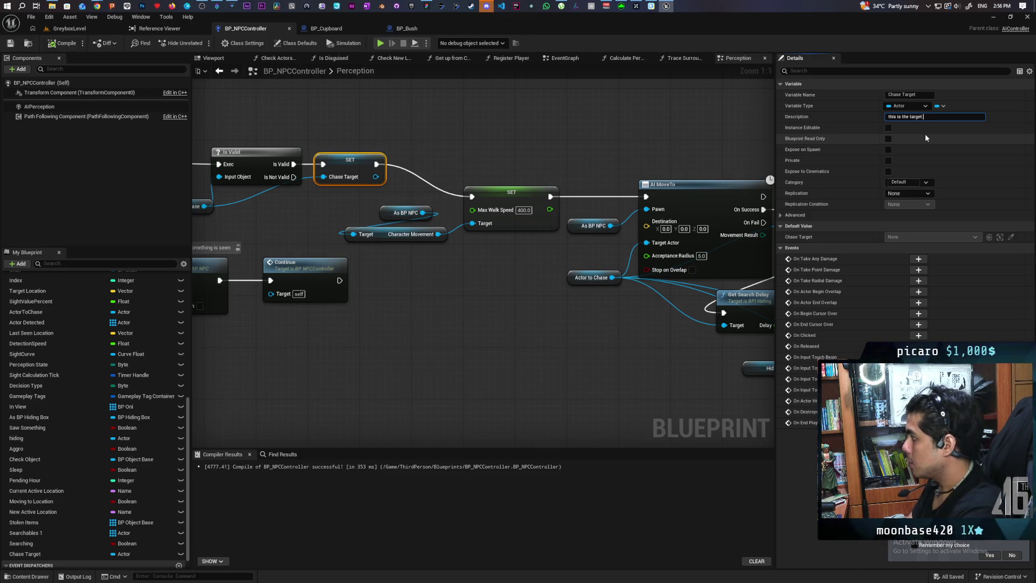
{"action": "type", "text": "een and now n"}
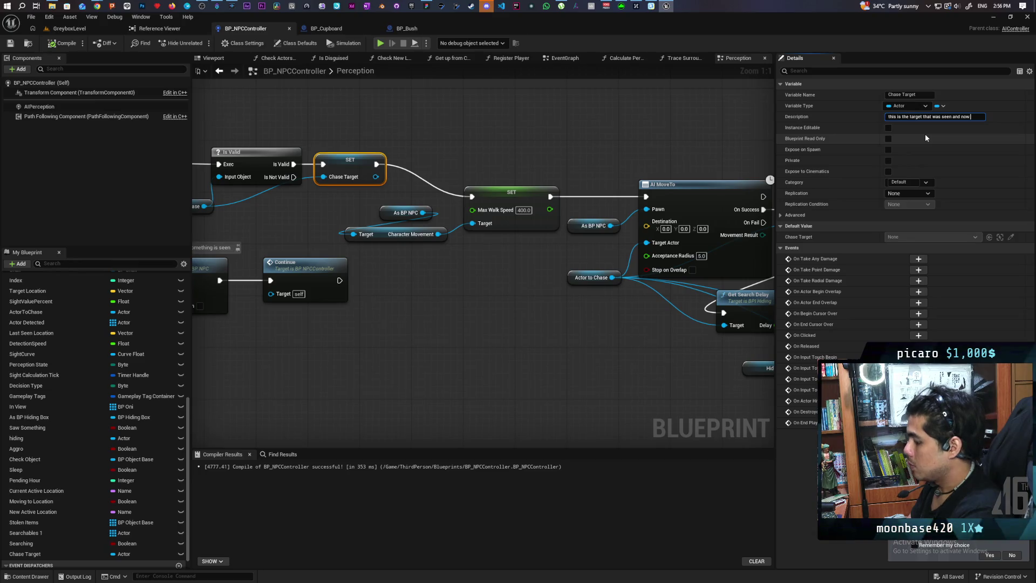
{"action": "type", "text": "eeds to b"}
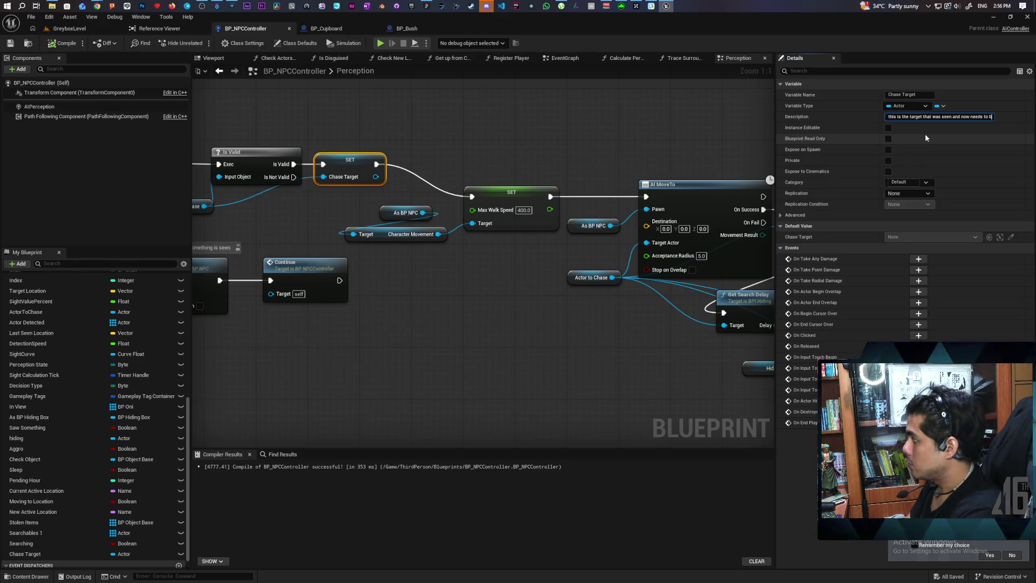
{"action": "type", "text": "e chased"}
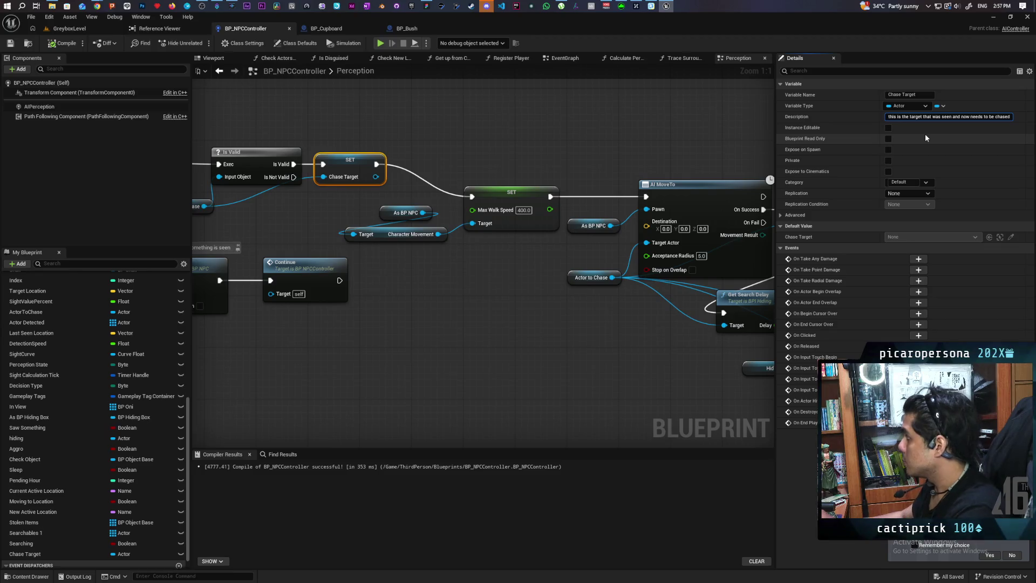
{"action": "key", "text": "Return"}
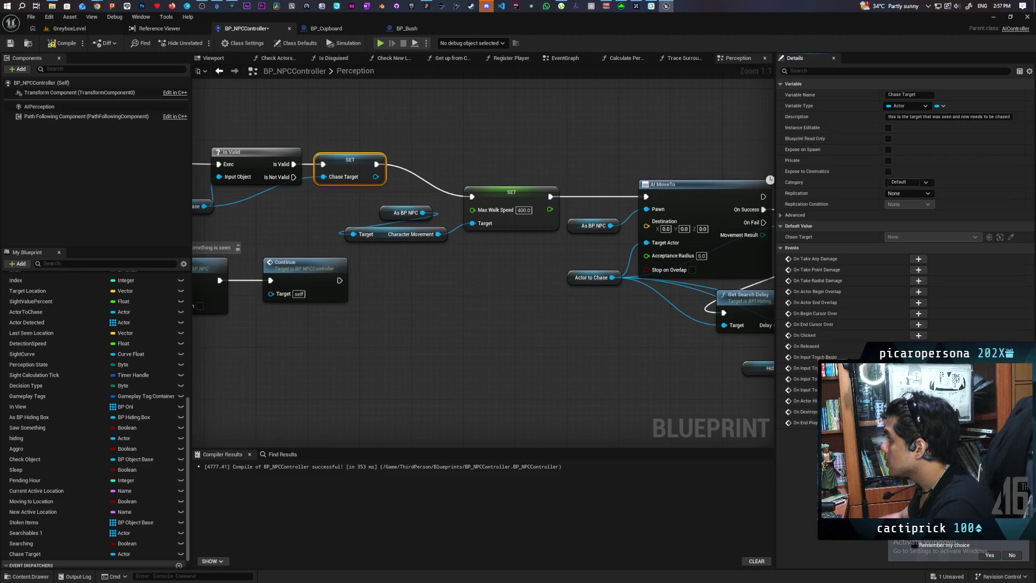
{"action": "left_click_drag", "start_coordinate": [423, 167], "coordinate": [594, 180]}
{"action": "left_click", "coordinate": [346, 220]}
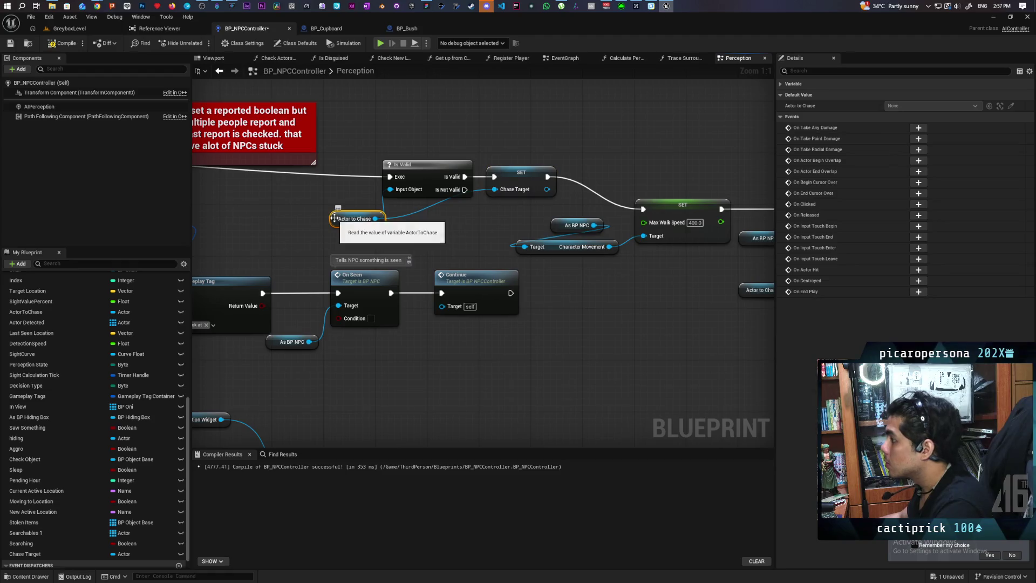
Describe the Actor to Chase variable as the current actor that is sus but not chased yet.
{"action": "left_click", "coordinate": [793, 83]}
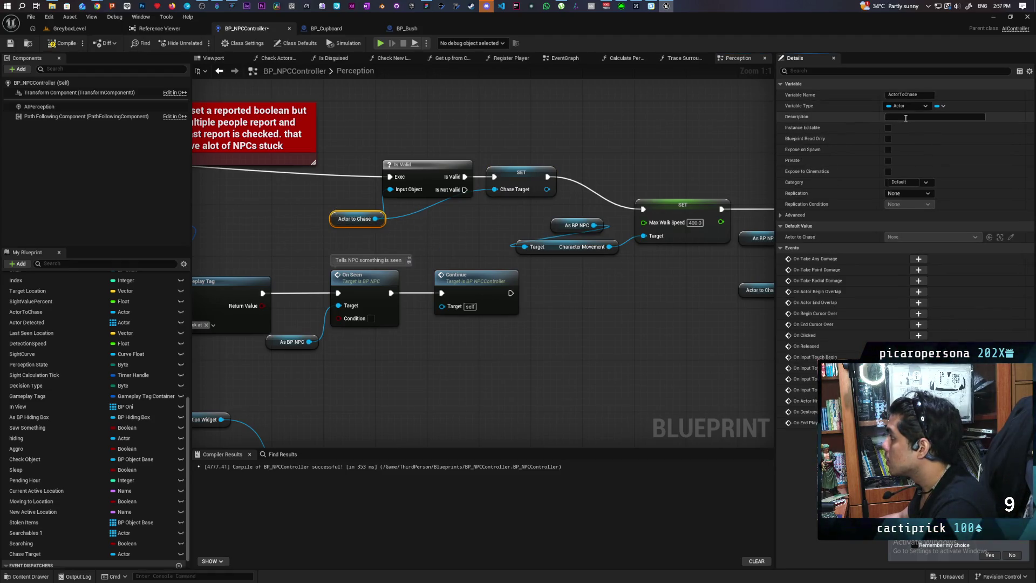
{"action": "type", "text": "this is the curren"}
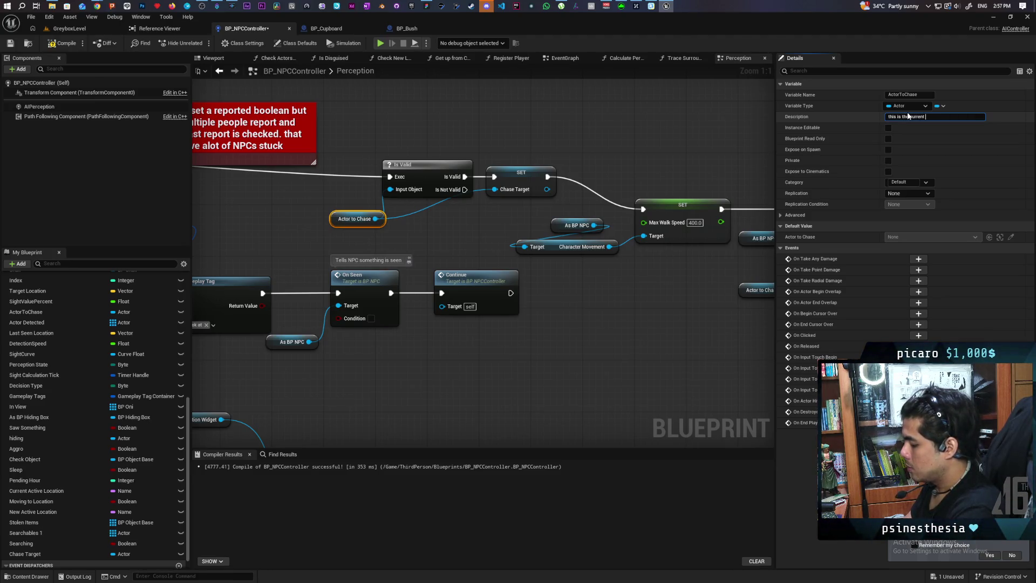
{"action": "type", "text": " that"}
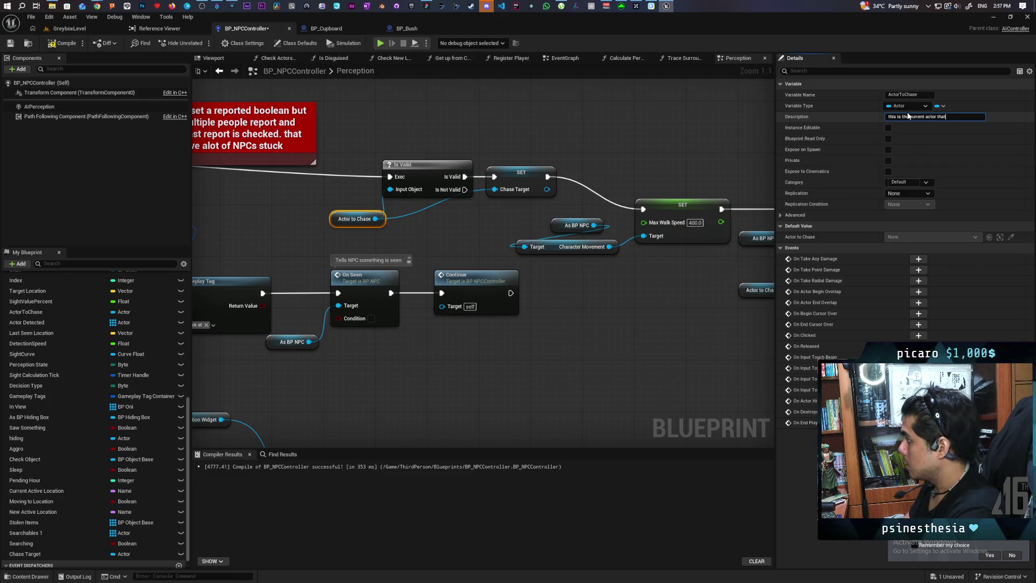
{"action": "type", "text": " is"}
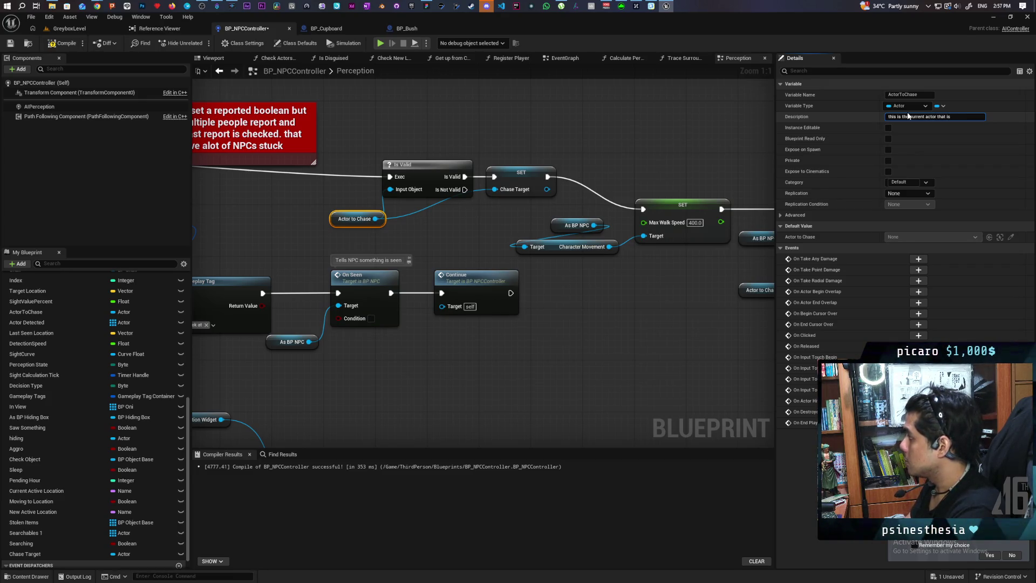
{"action": "type", "text": " sus"}
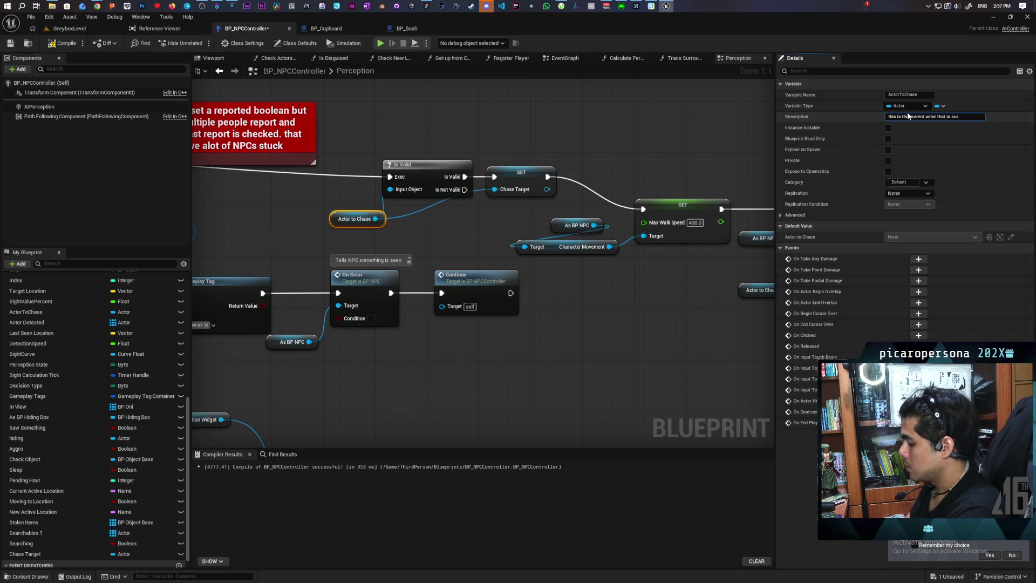
{"action": "type", "text": " but chased yet"}
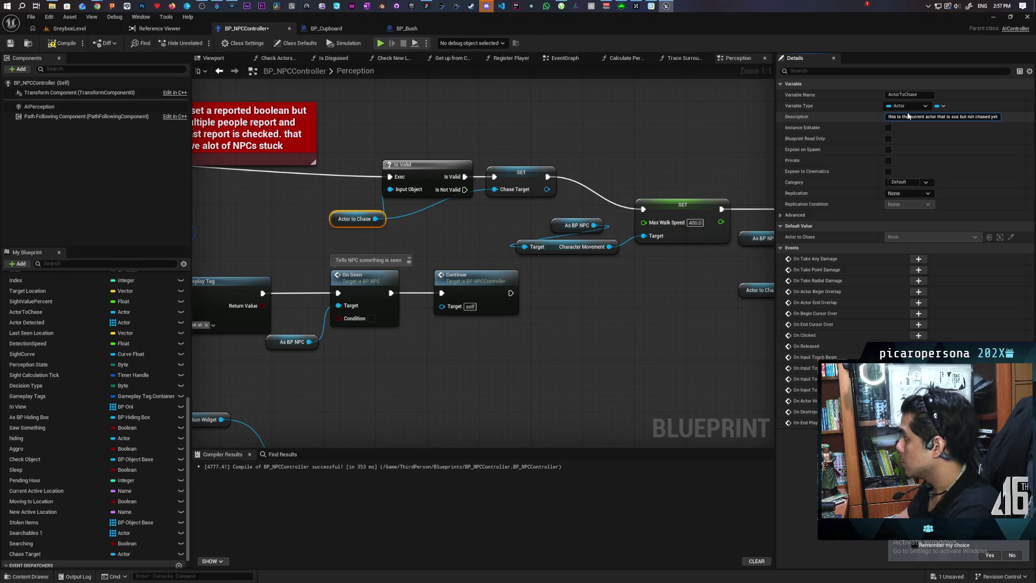
{"action": "left_click", "coordinate": [378, 204]}
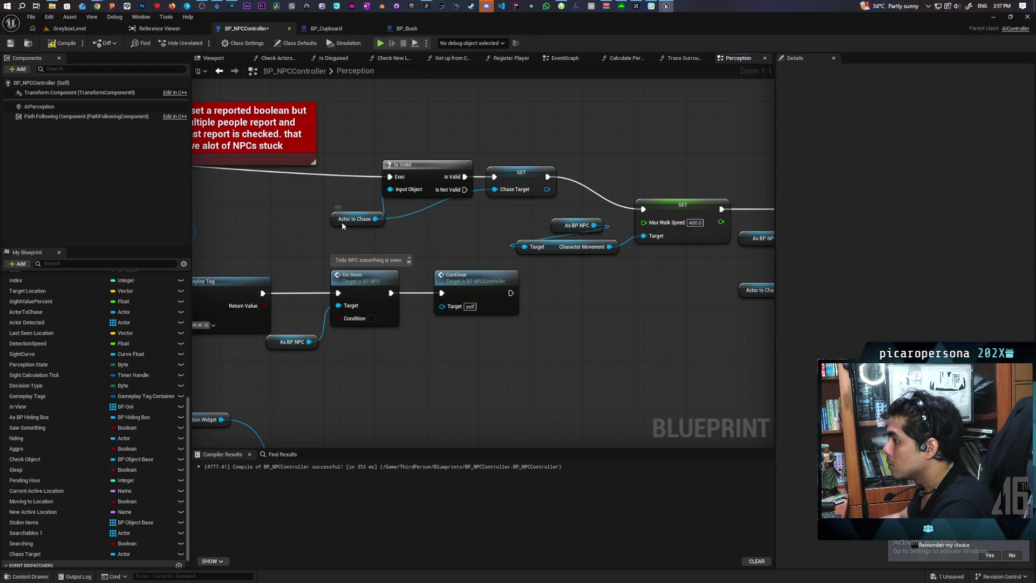
{"action": "left_click", "coordinate": [334, 219]}
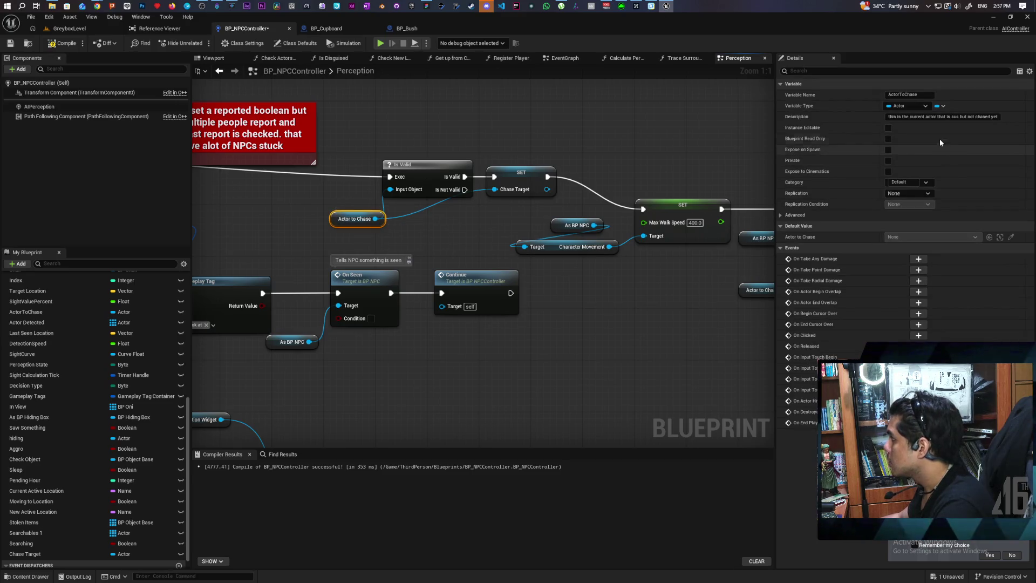
Rename the ActorToChase variable to ActorToInvestigate.
{"action": "left_click", "coordinate": [930, 95]}
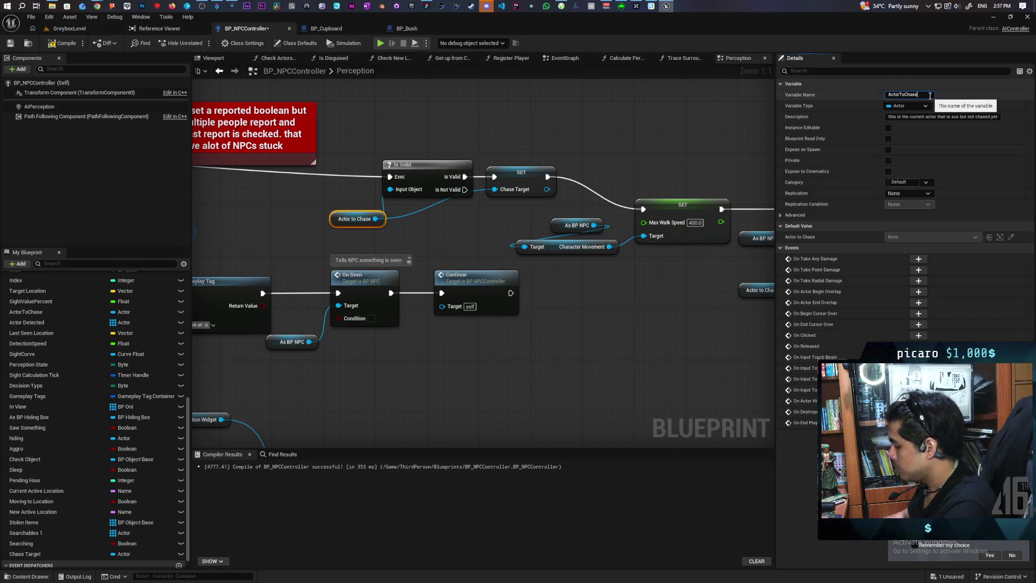
{"action": "key", "text": "BackSpace"}
{"action": "type", "text": "Investigat"}
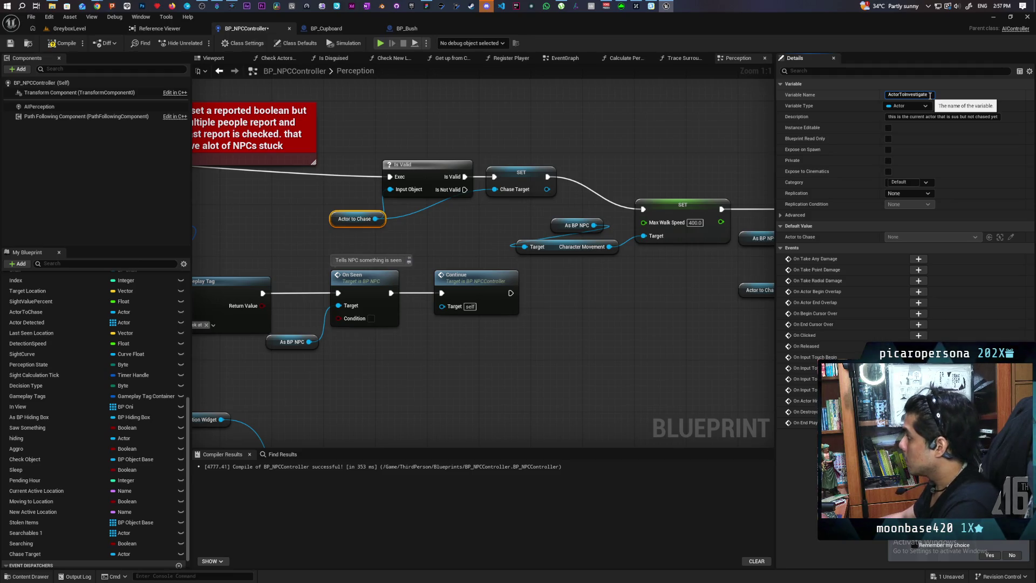
{"action": "key", "text": "Return"}
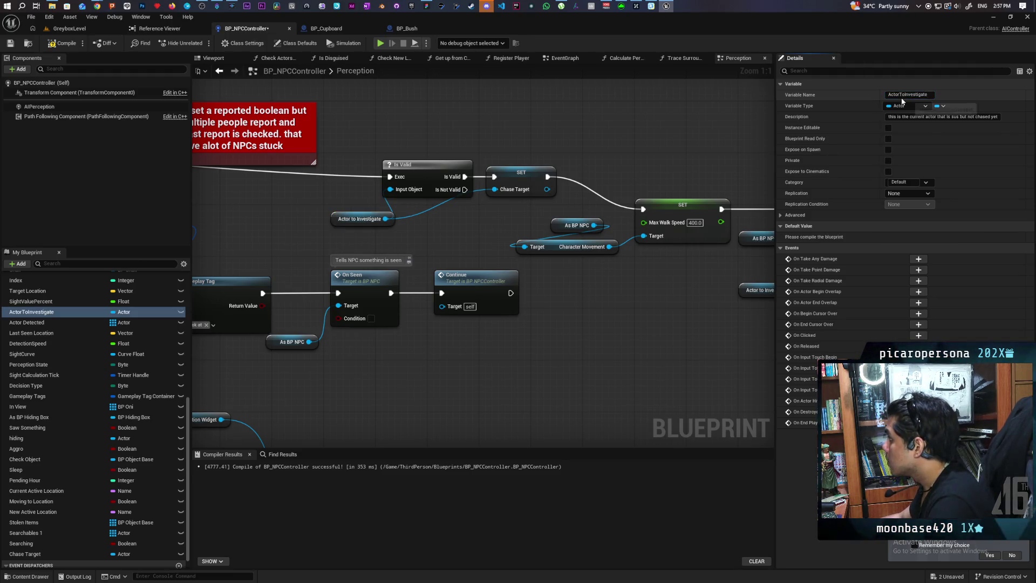
Rename the Chase Target variable to ActorToChase.
{"action": "left_click", "coordinate": [513, 189]}
{"action": "left_click", "coordinate": [911, 95]}
{"action": "type", "text": "Actor"}
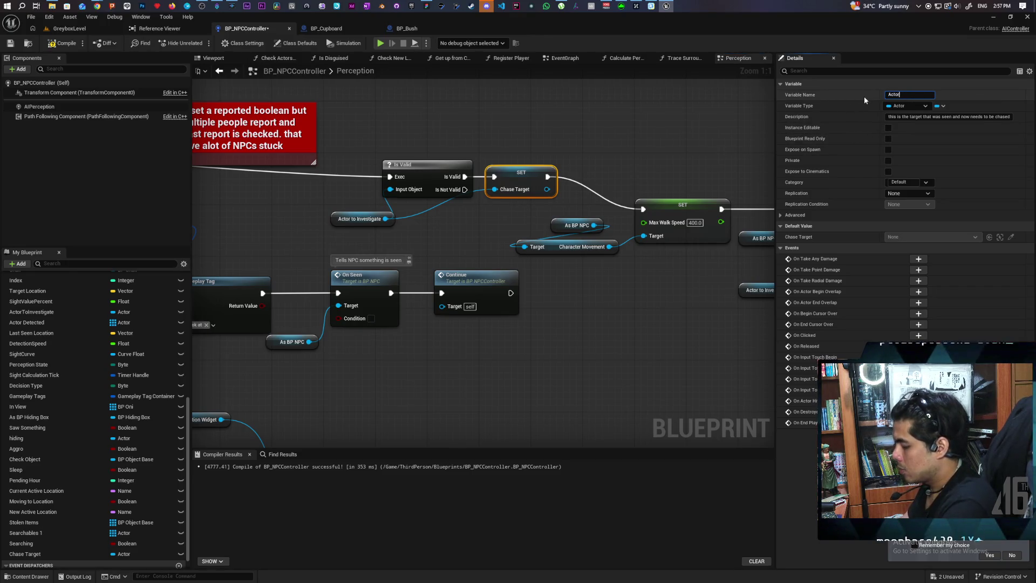
{"action": "type", "text": "ToChase"}
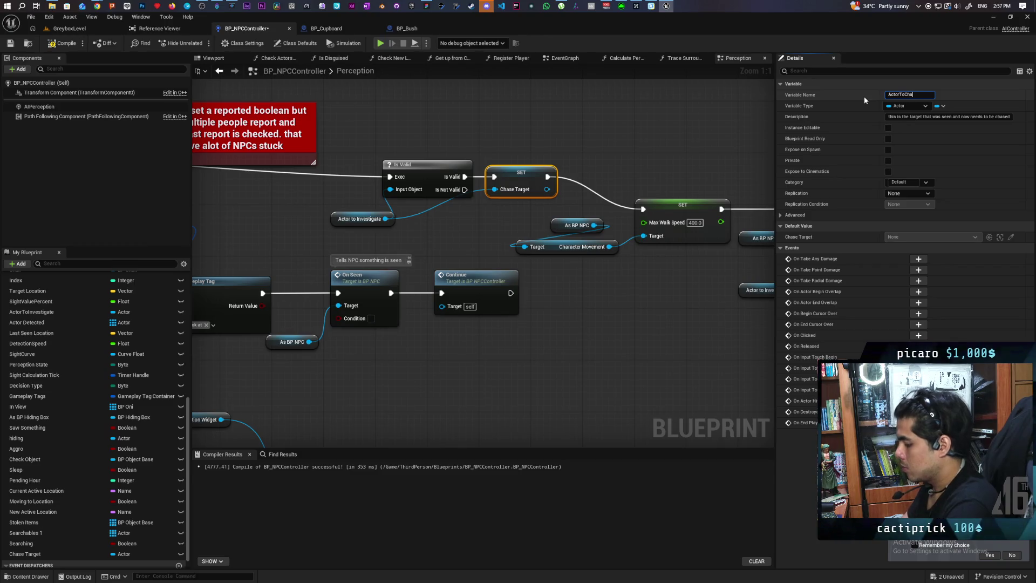
{"action": "key", "text": "Return"}
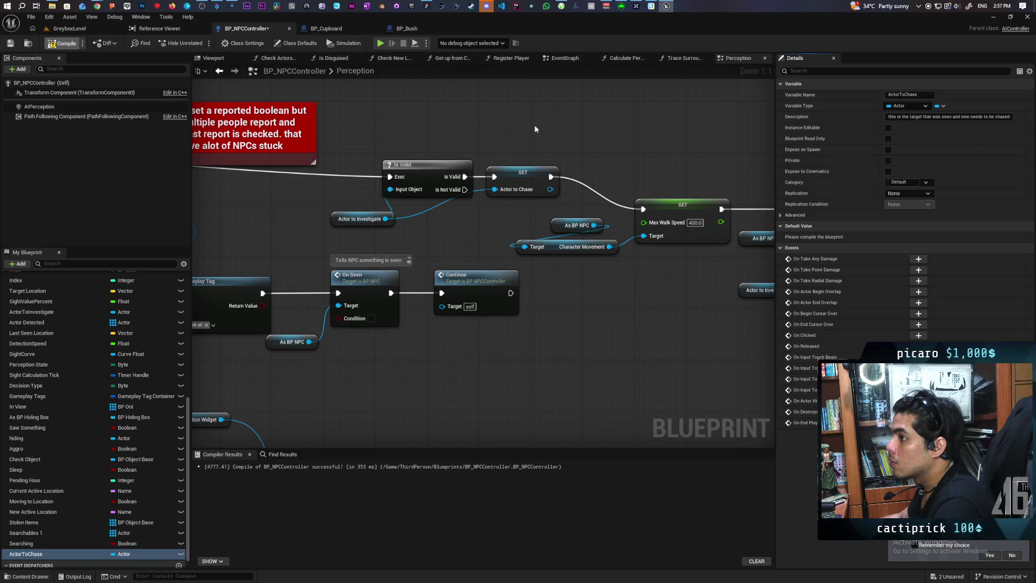
Compile and save BP_NPCController.
{"action": "key", "text": "F7"}
{"action": "key", "text": "ctrl+s"}
{"action": "scroll", "coordinate": [642, 139], "scroll_direction": "down", "scroll_amount": 2}
Replace the Actor to Investigate getter feeding AI MoveTo with ActorToChase, then save.
{"action": "mouse_move", "coordinate": [646, 140]}
{"action": "left_mouse_down"}
{"action": "mouse_move", "coordinate": [472, 173]}
{"action": "mouse_move", "coordinate": [497, 170]}
{"action": "mouse_move", "coordinate": [476, 181]}
{"action": "mouse_move", "coordinate": [588, 153]}
{"action": "mouse_move", "coordinate": [273, 143]}
{"action": "mouse_move", "coordinate": [620, 141]}
{"action": "mouse_move", "coordinate": [599, 156]}
{"action": "left_mouse_up"}
{"action": "scroll", "coordinate": [476, 180], "scroll_direction": "up", "scroll_amount": 1}
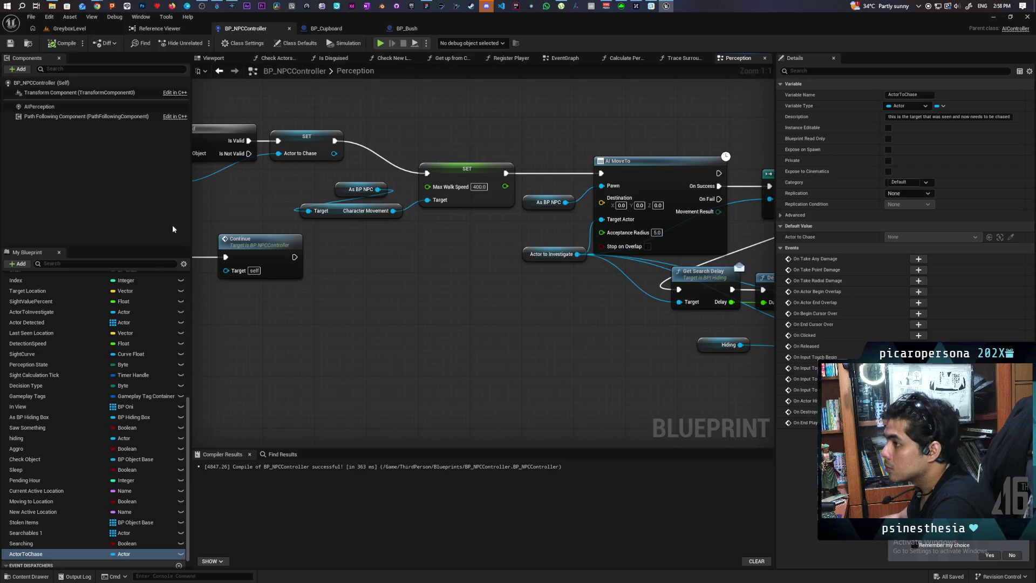
{"action": "mouse_move", "coordinate": [26, 553]}
{"action": "left_mouse_down"}
{"action": "mouse_move", "coordinate": [274, 488]}
{"action": "mouse_move", "coordinate": [529, 284]}
{"action": "mouse_move", "coordinate": [526, 257]}
{"action": "left_mouse_up"}
{"action": "scroll", "coordinate": [306, 337], "scroll_direction": "down", "scroll_amount": 2}
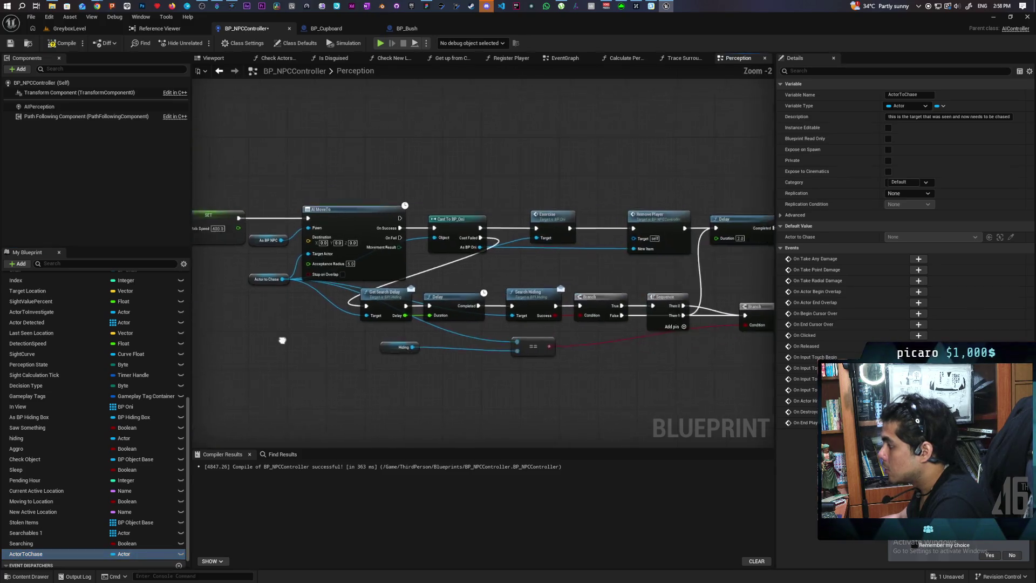
{"action": "left_click_drag", "start_coordinate": [306, 337], "coordinate": [384, 381]}
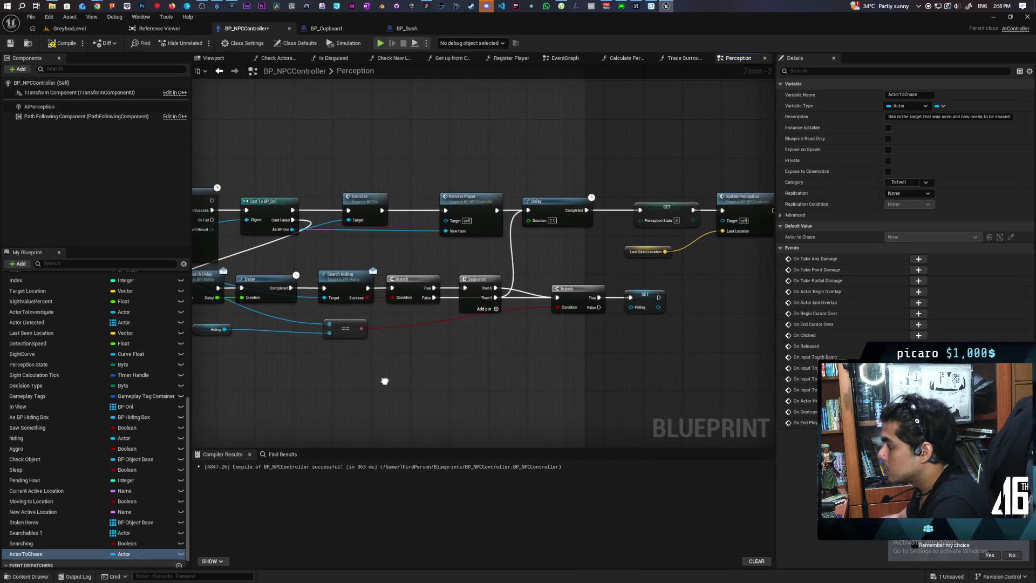
{"action": "key", "text": "ctrl+s"}
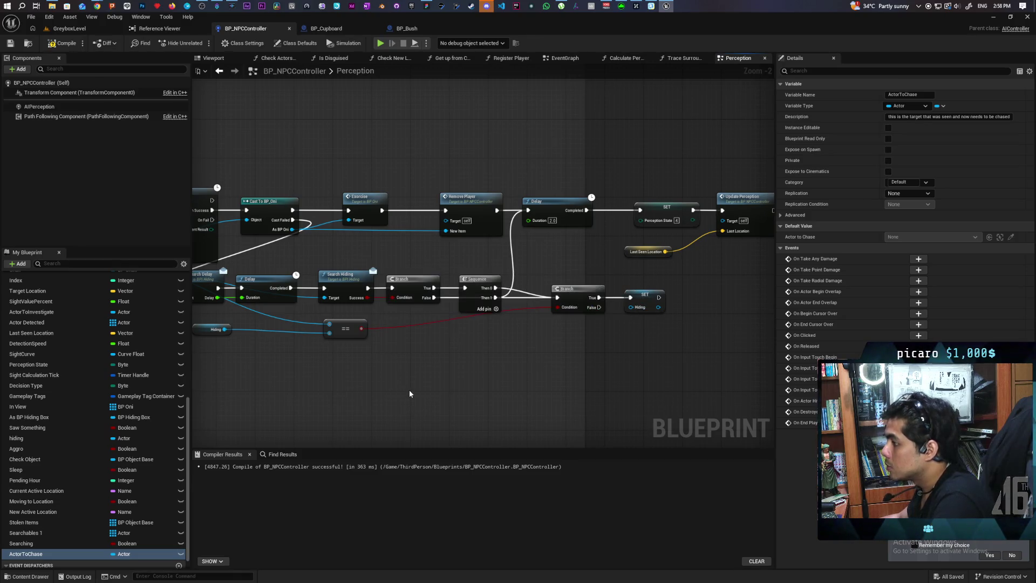